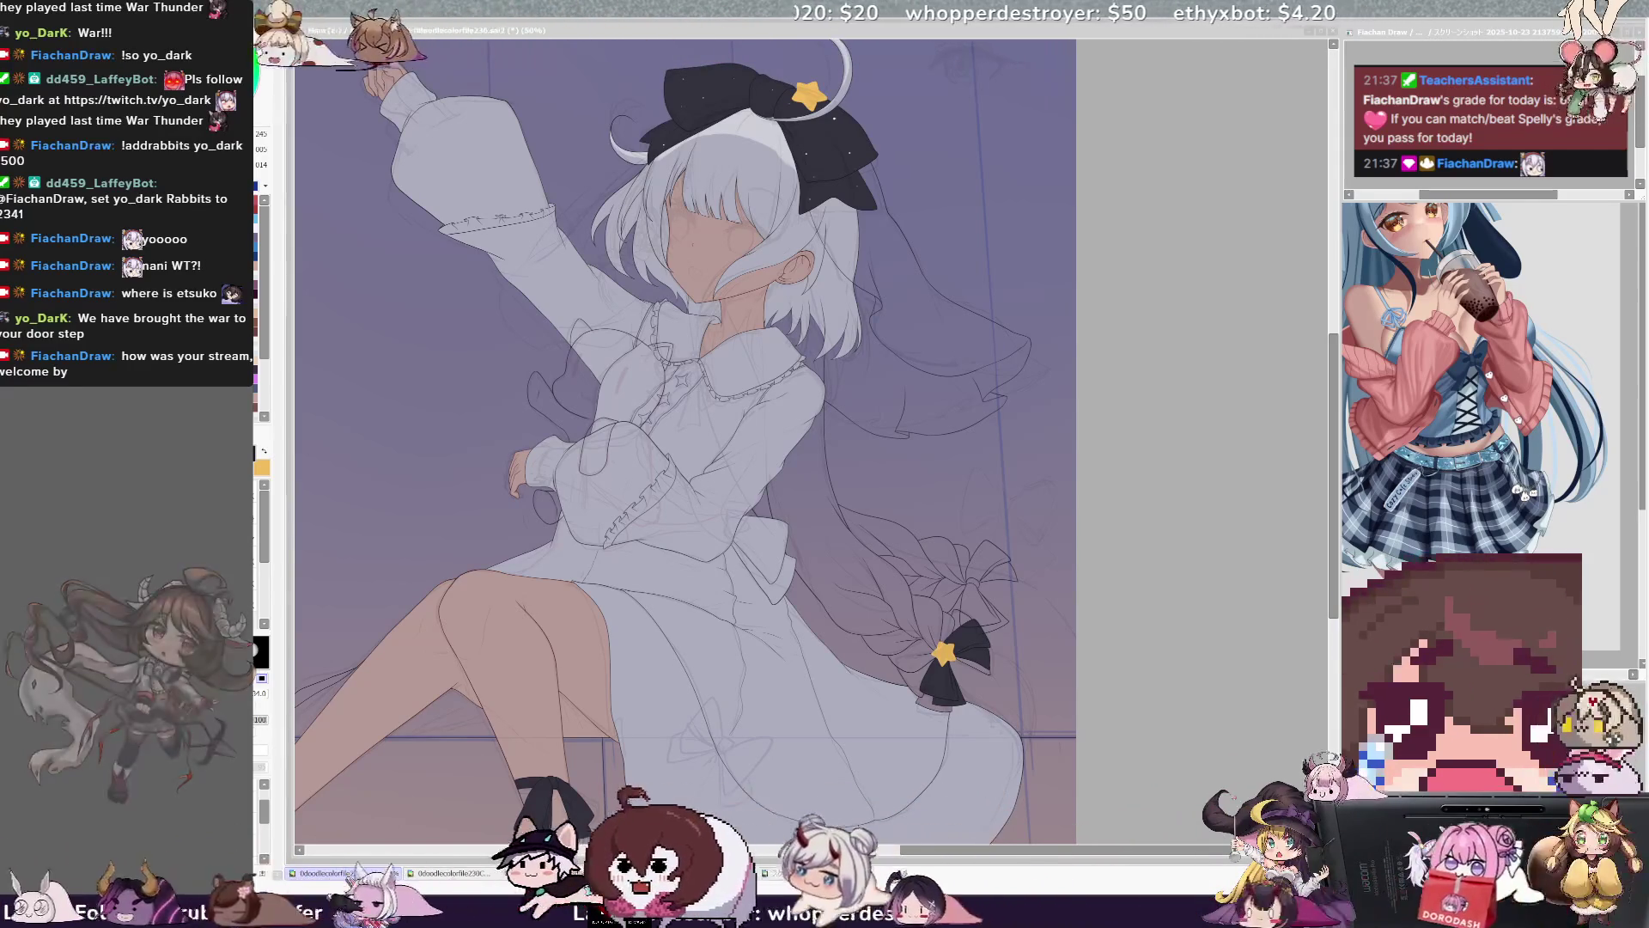
# Zoom out to view the whole illustration and mirror the view to check it, then flip back.
pyautogui.click(884, 453)
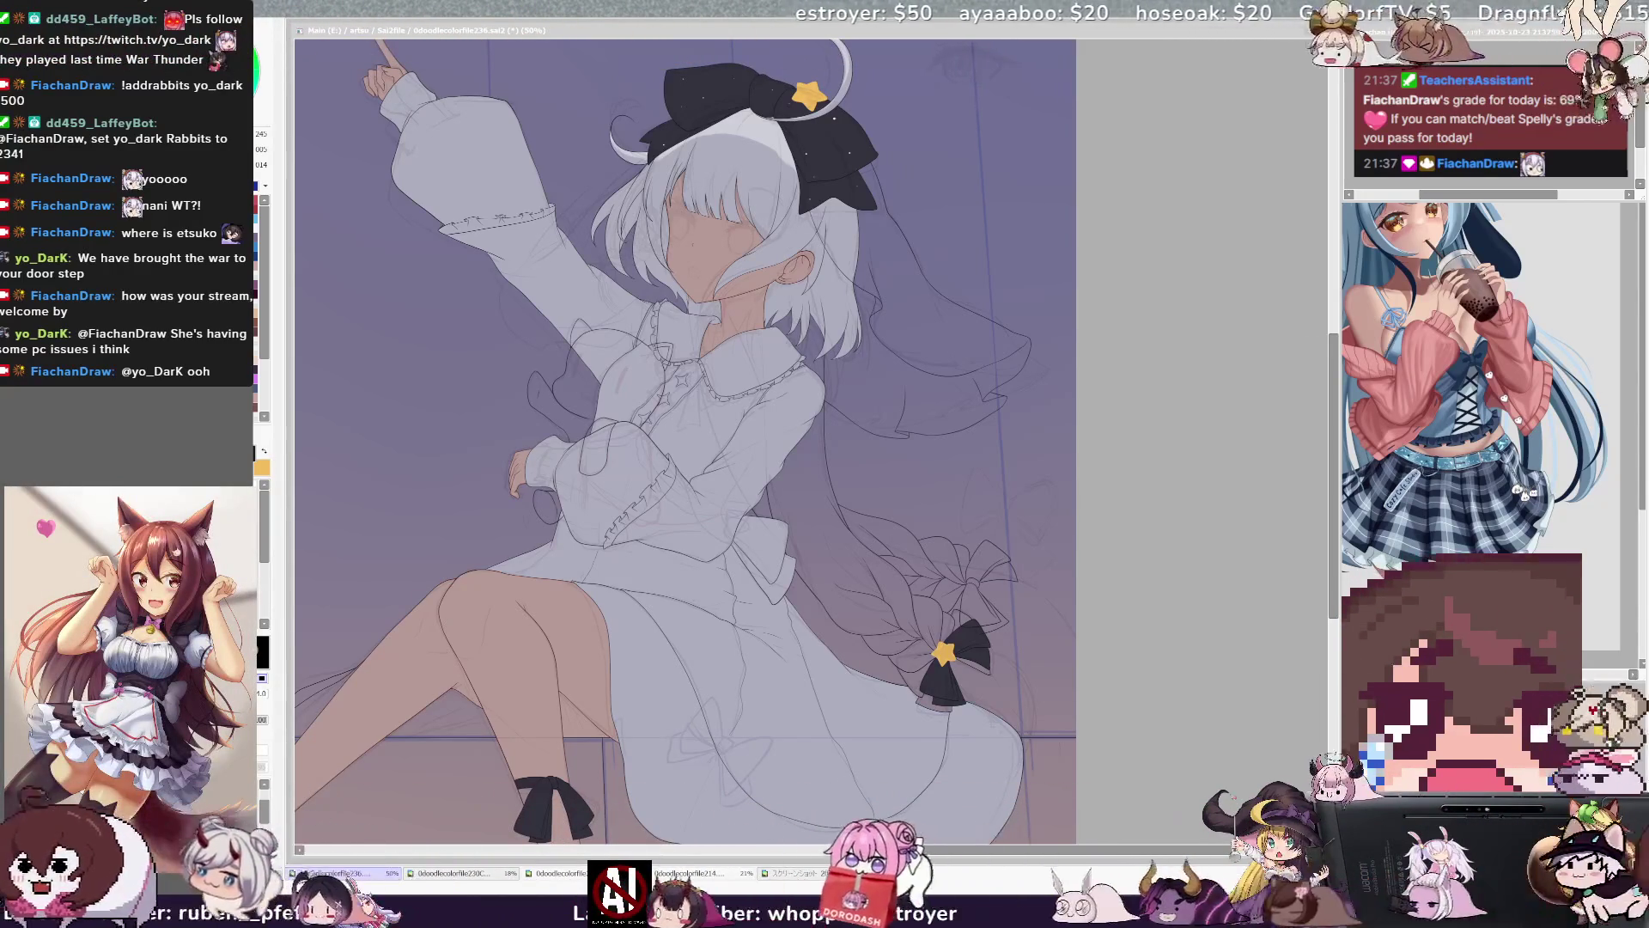
pyautogui.moveTo(1060, 853); pyautogui.dragTo(1054, 853)
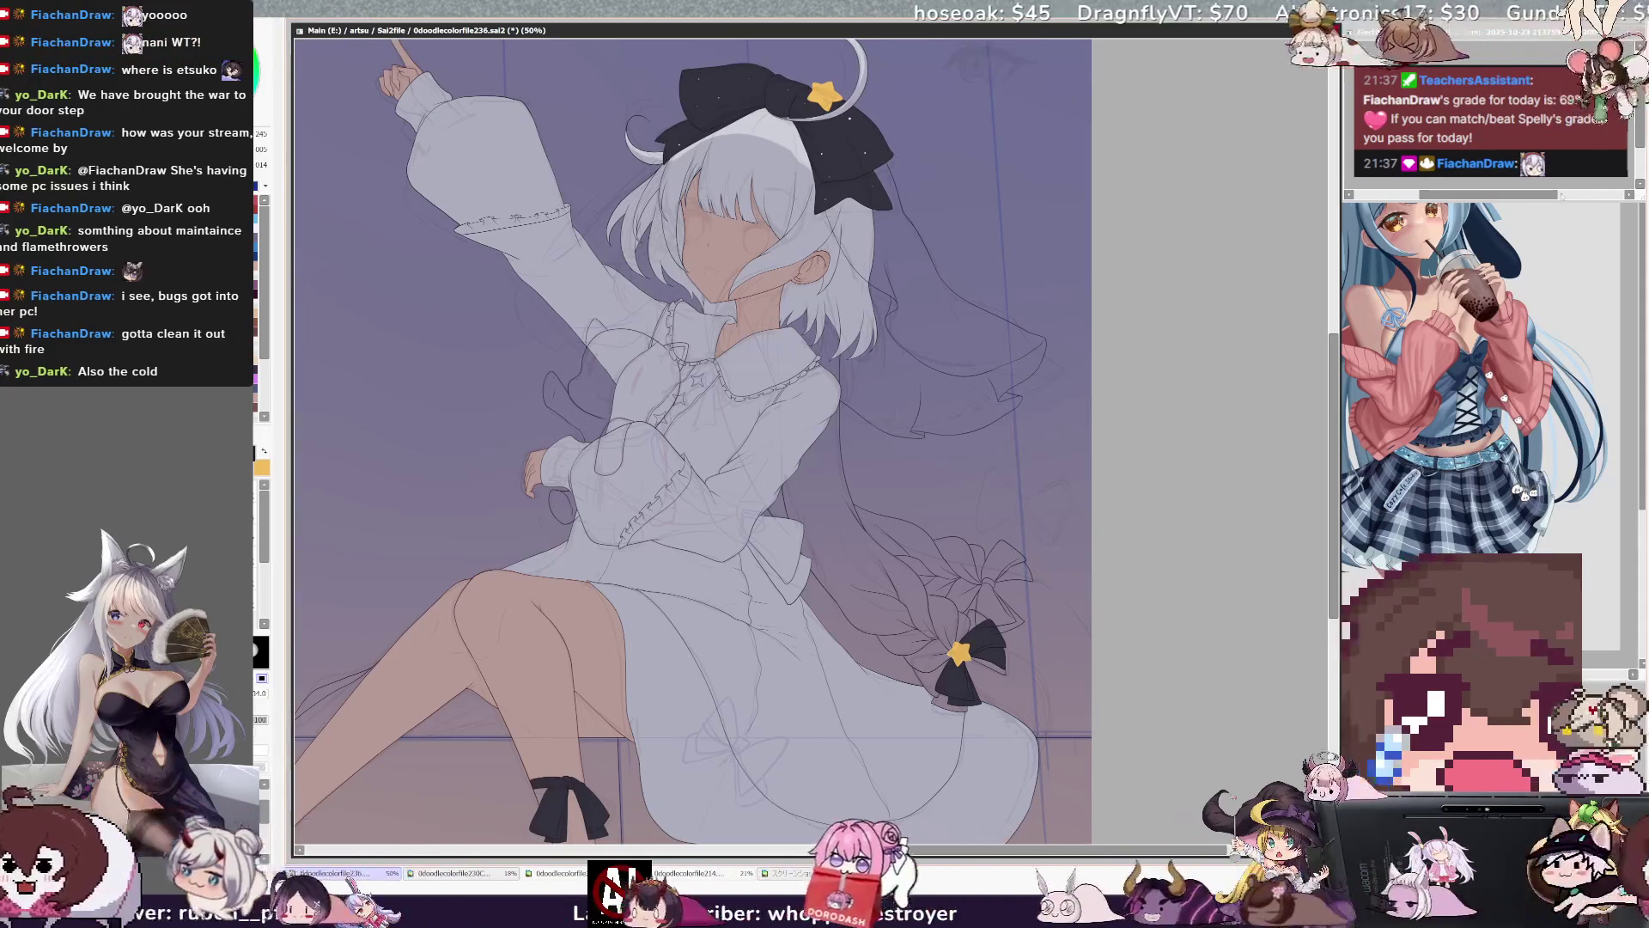
pyautogui.hotkey('ctrl', '-')
pyautogui.press('h')
pyautogui.hotkey('ctrl', '+')
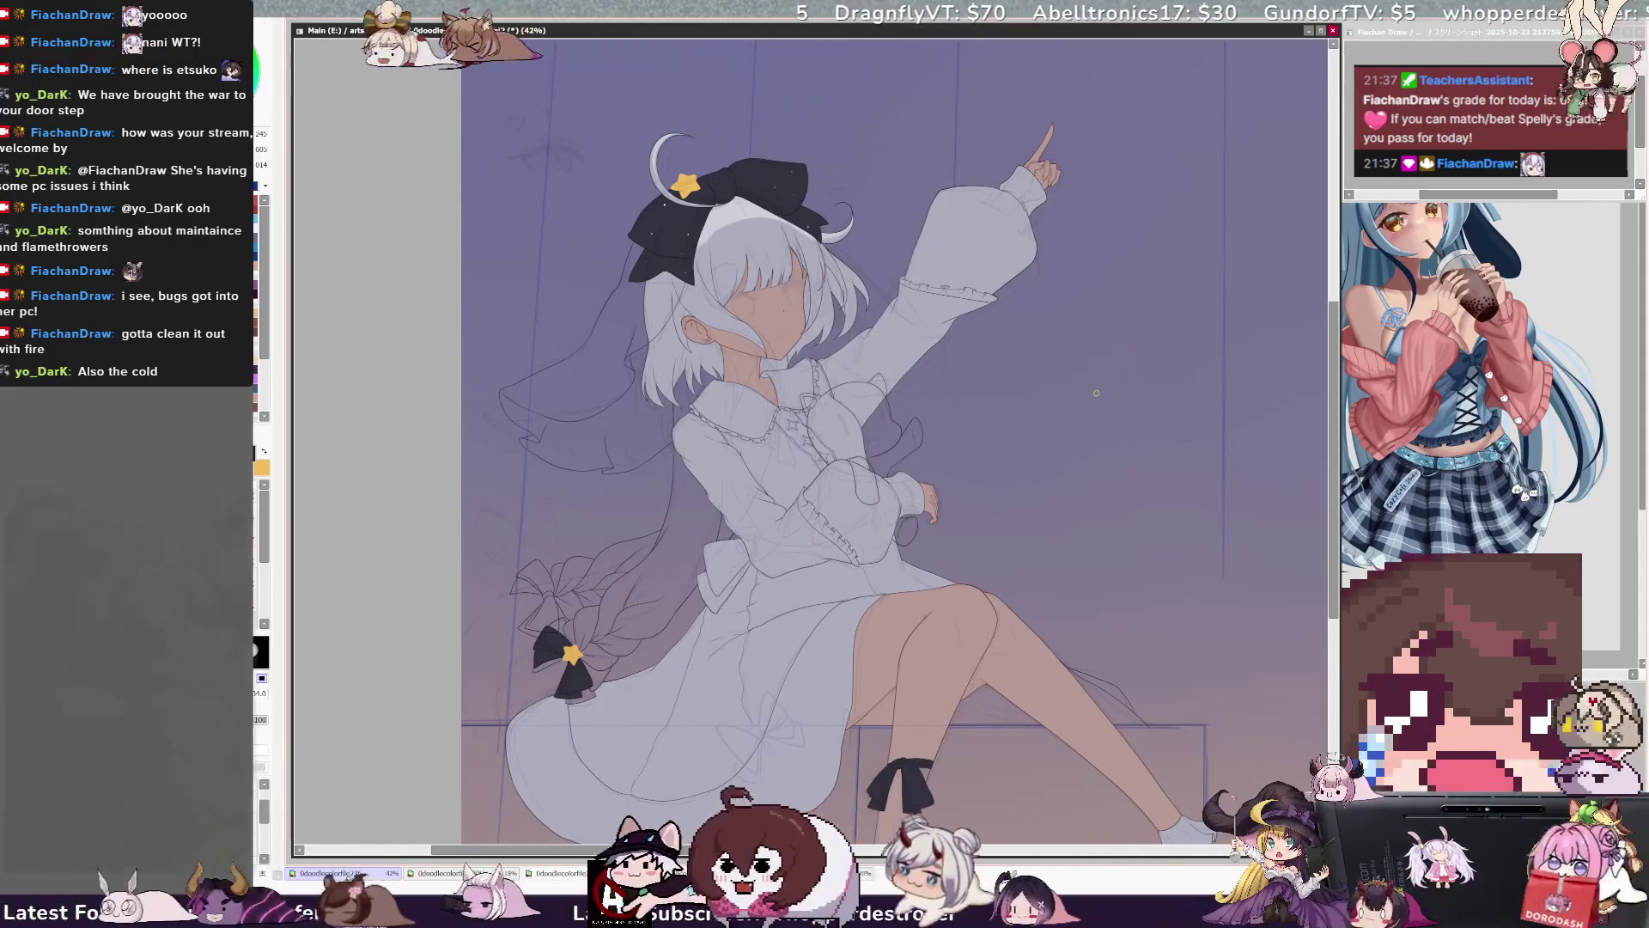
pyautogui.scroll(-5, 1097, 393)
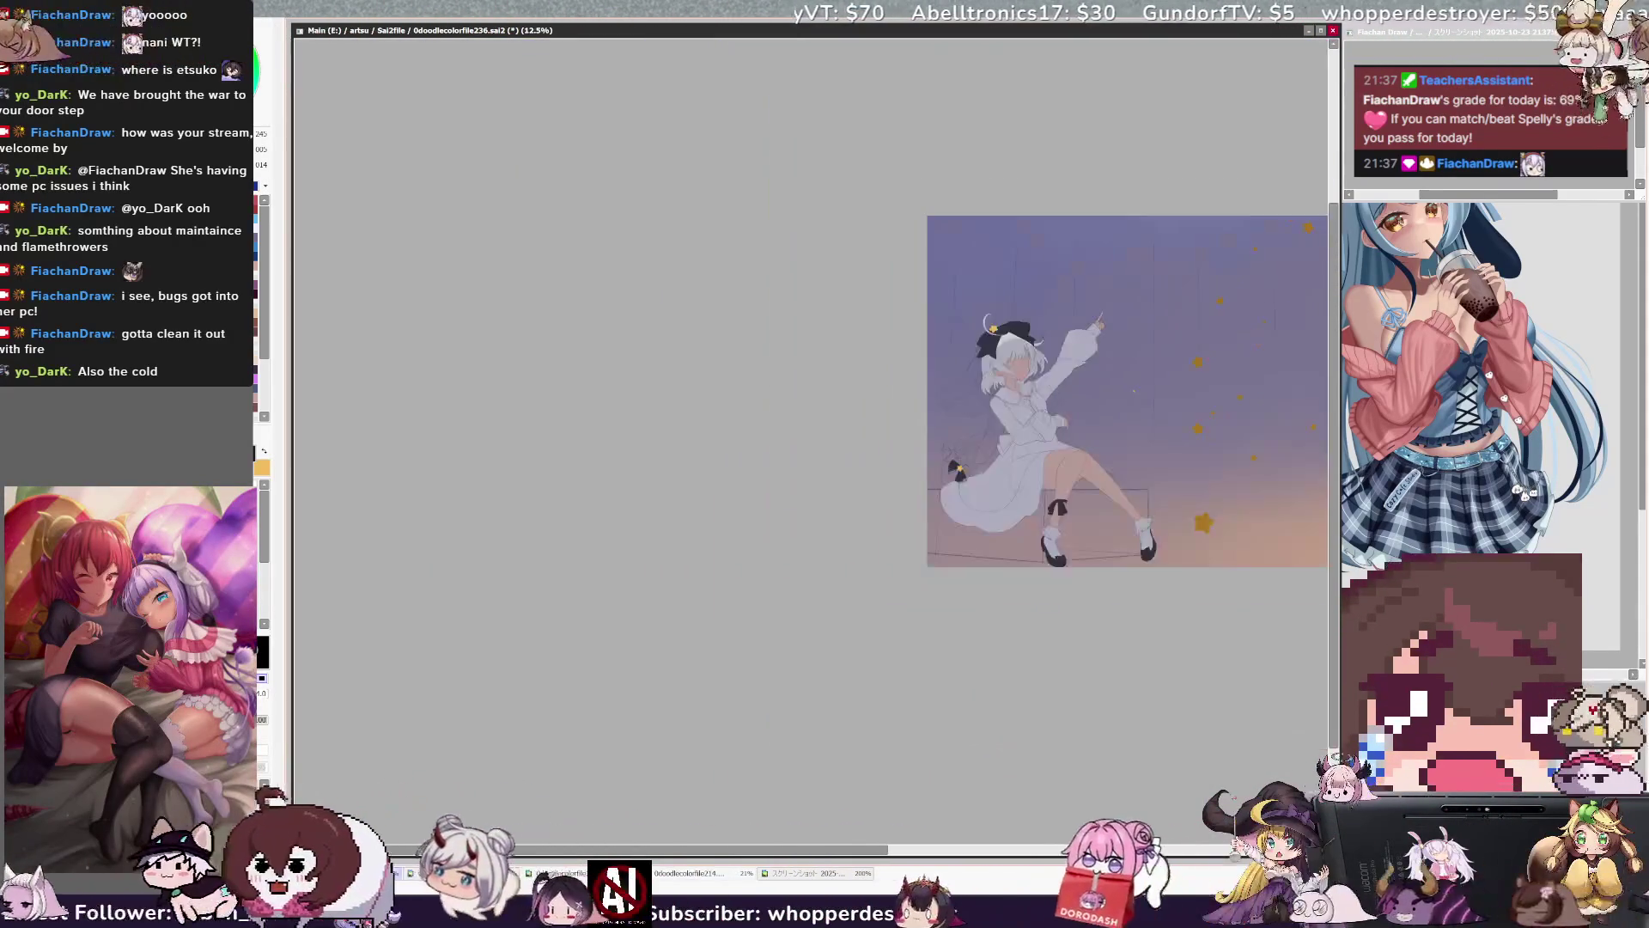
pyautogui.scroll(3, 1276, 484)
pyautogui.press('h')
# Zoom around the figure, pan to the hair ribbon and switch drawing tools.
pyautogui.scroll(3, 1143, 562)
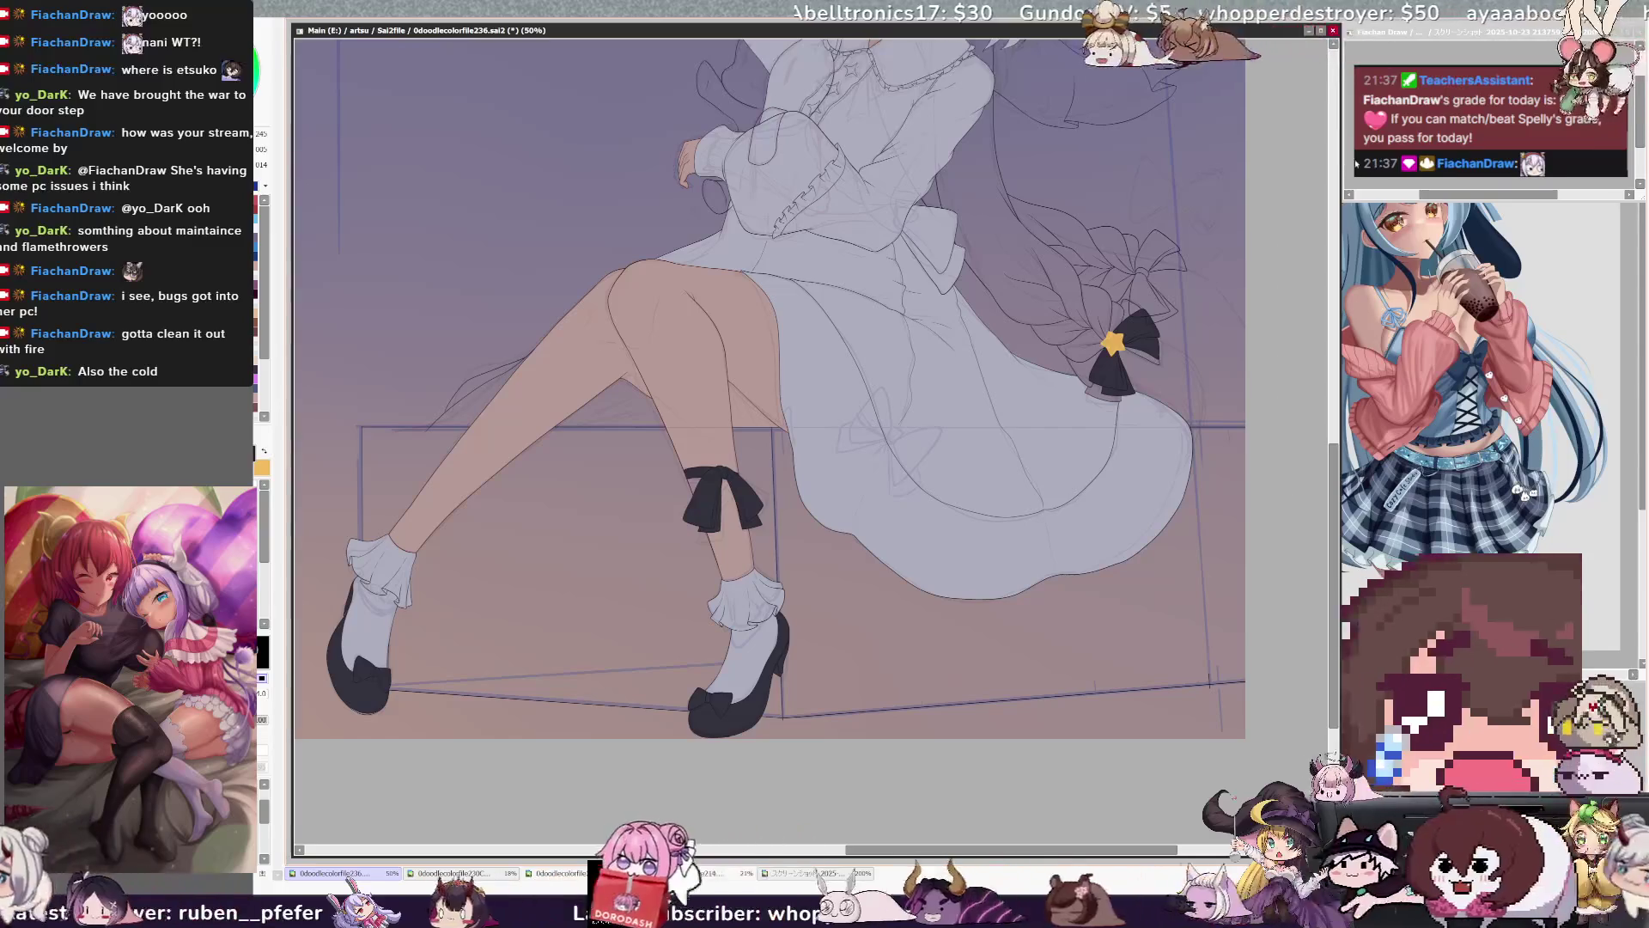
pyautogui.scroll(-2, 1229, 133)
pyautogui.scroll(5, 1249, 262)
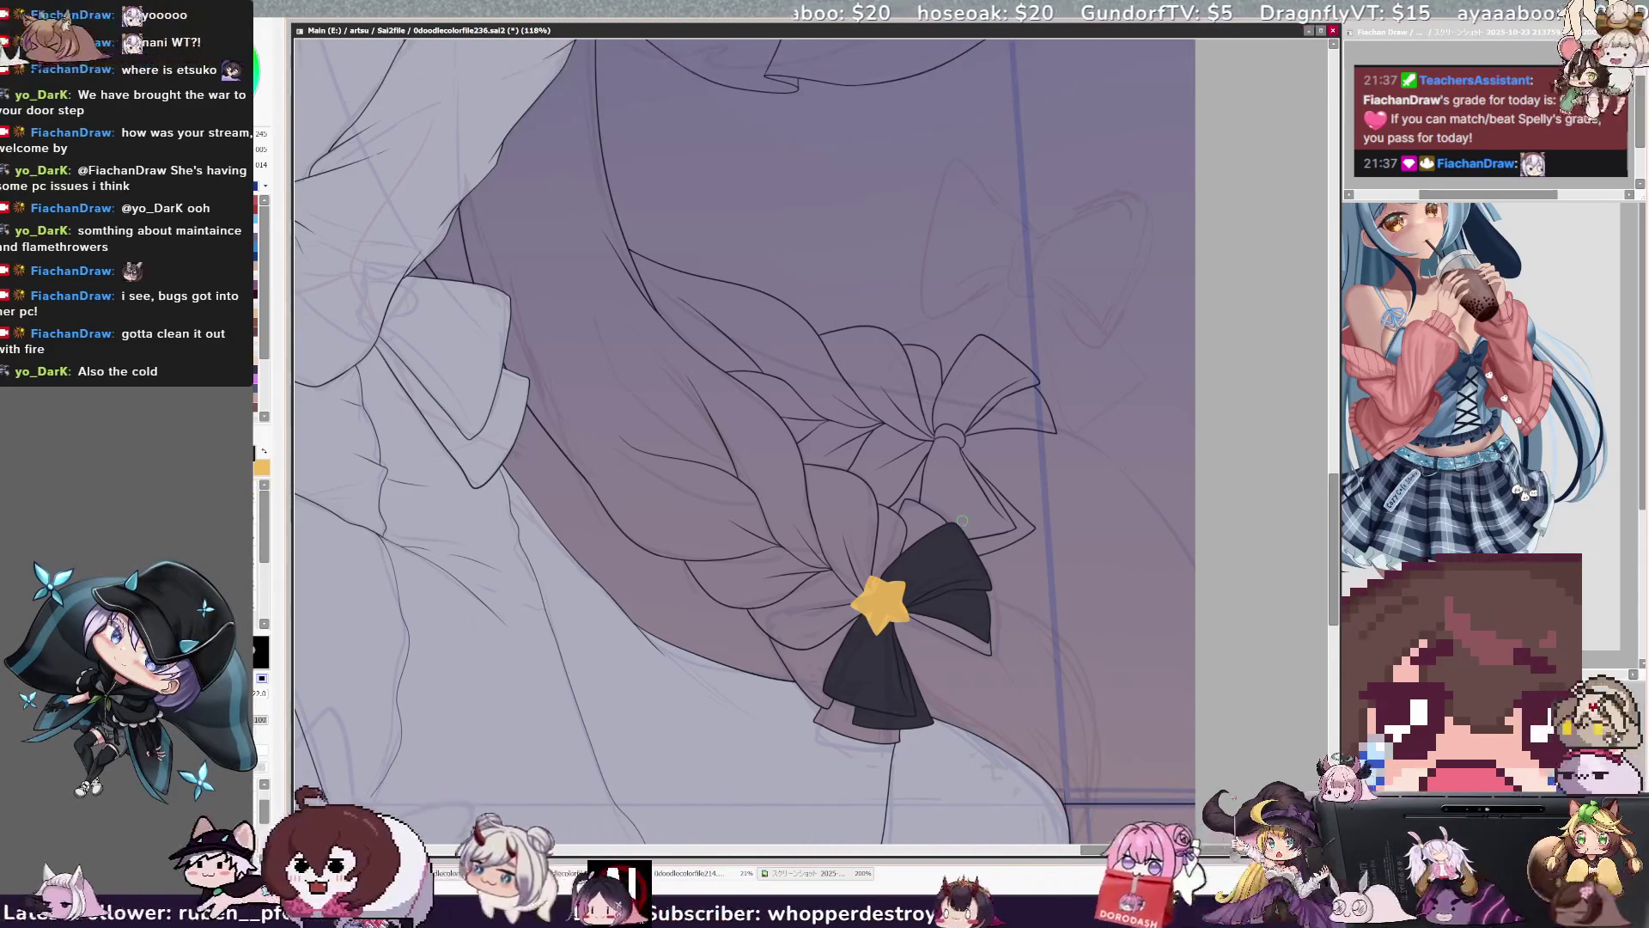
pyautogui.scroll(-5, 963, 521)
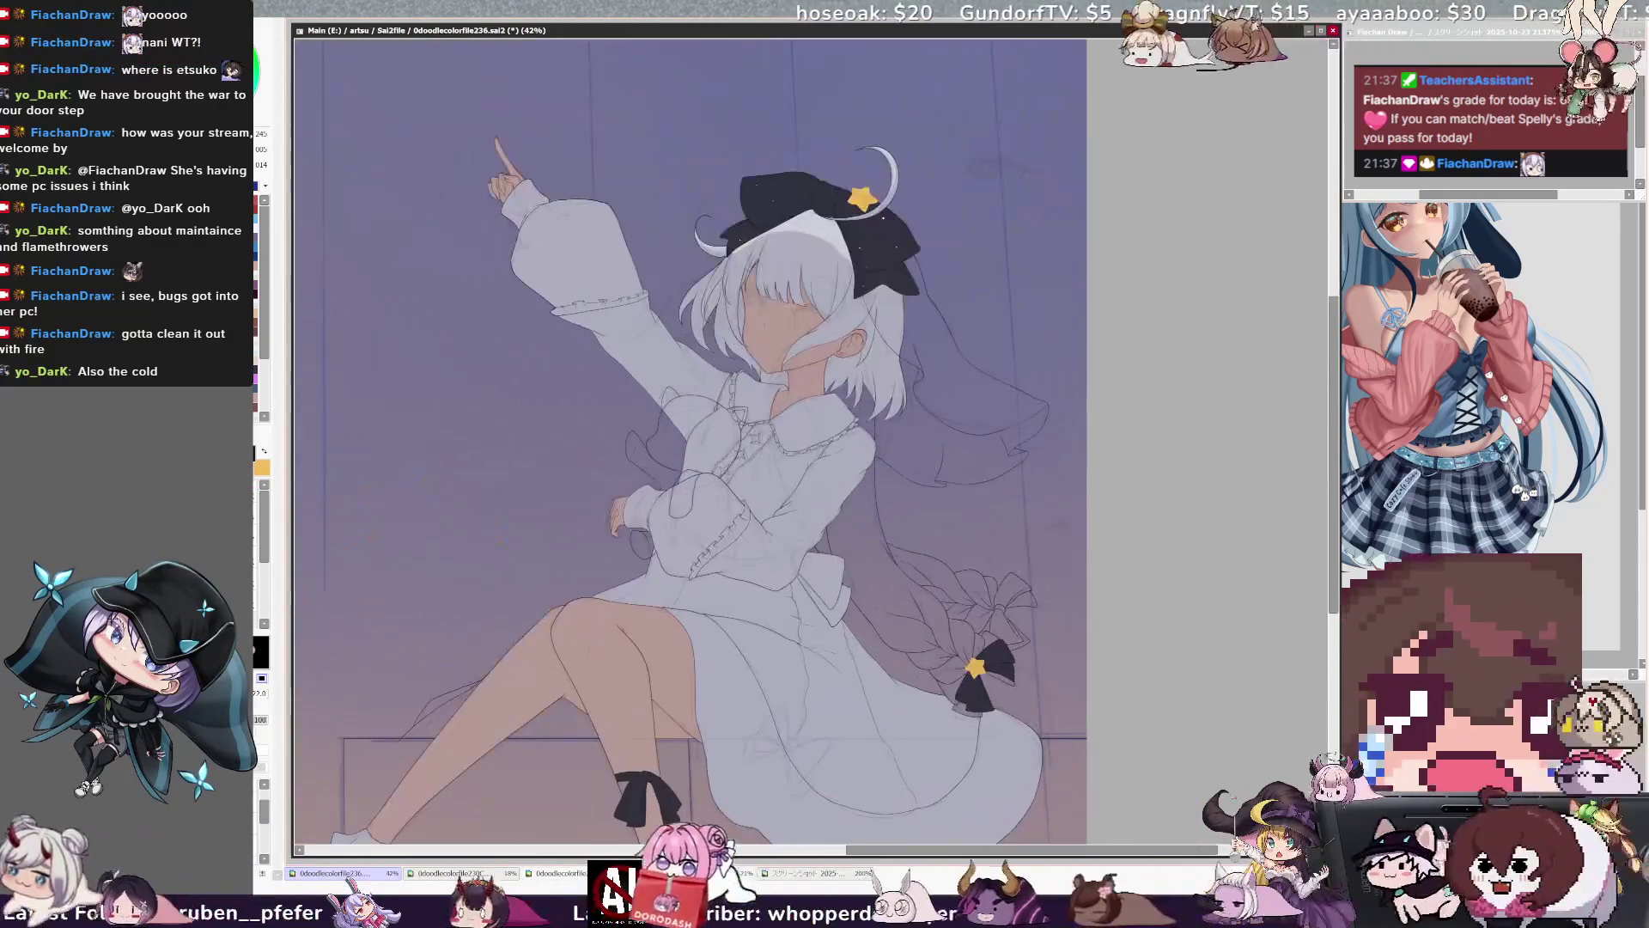
pyautogui.scroll(3, 969, 525)
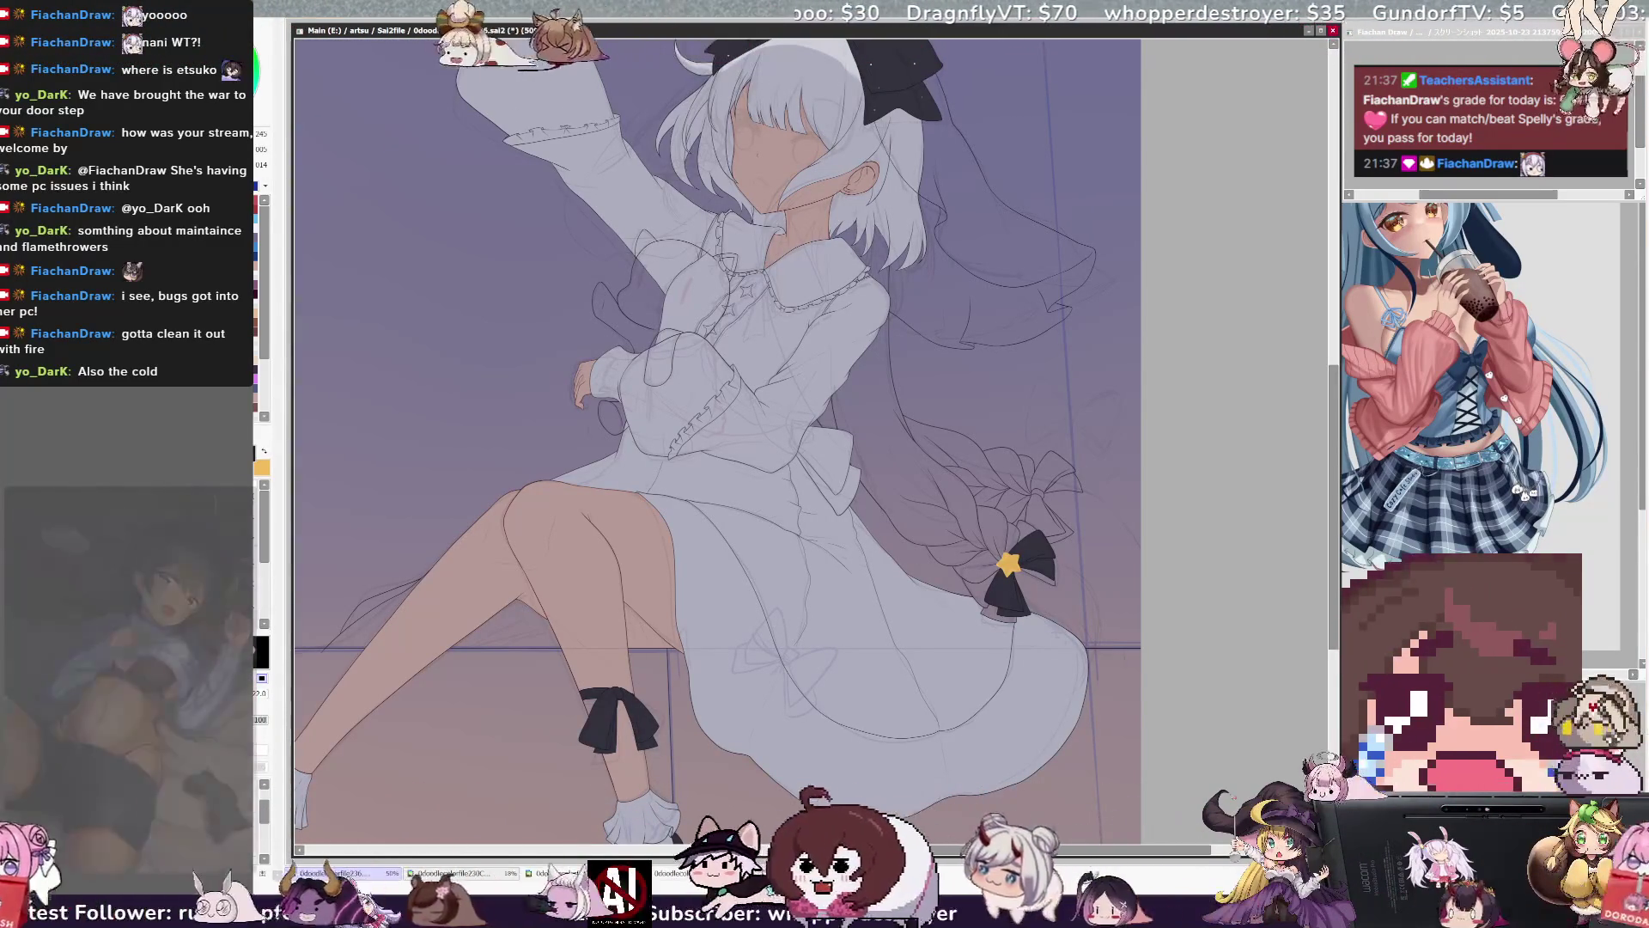
pyautogui.moveTo(718, 430)
pyautogui.mouseDown()
pyautogui.moveTo(690, 471)
pyautogui.moveTo(738, 517)
pyautogui.mouseUp()
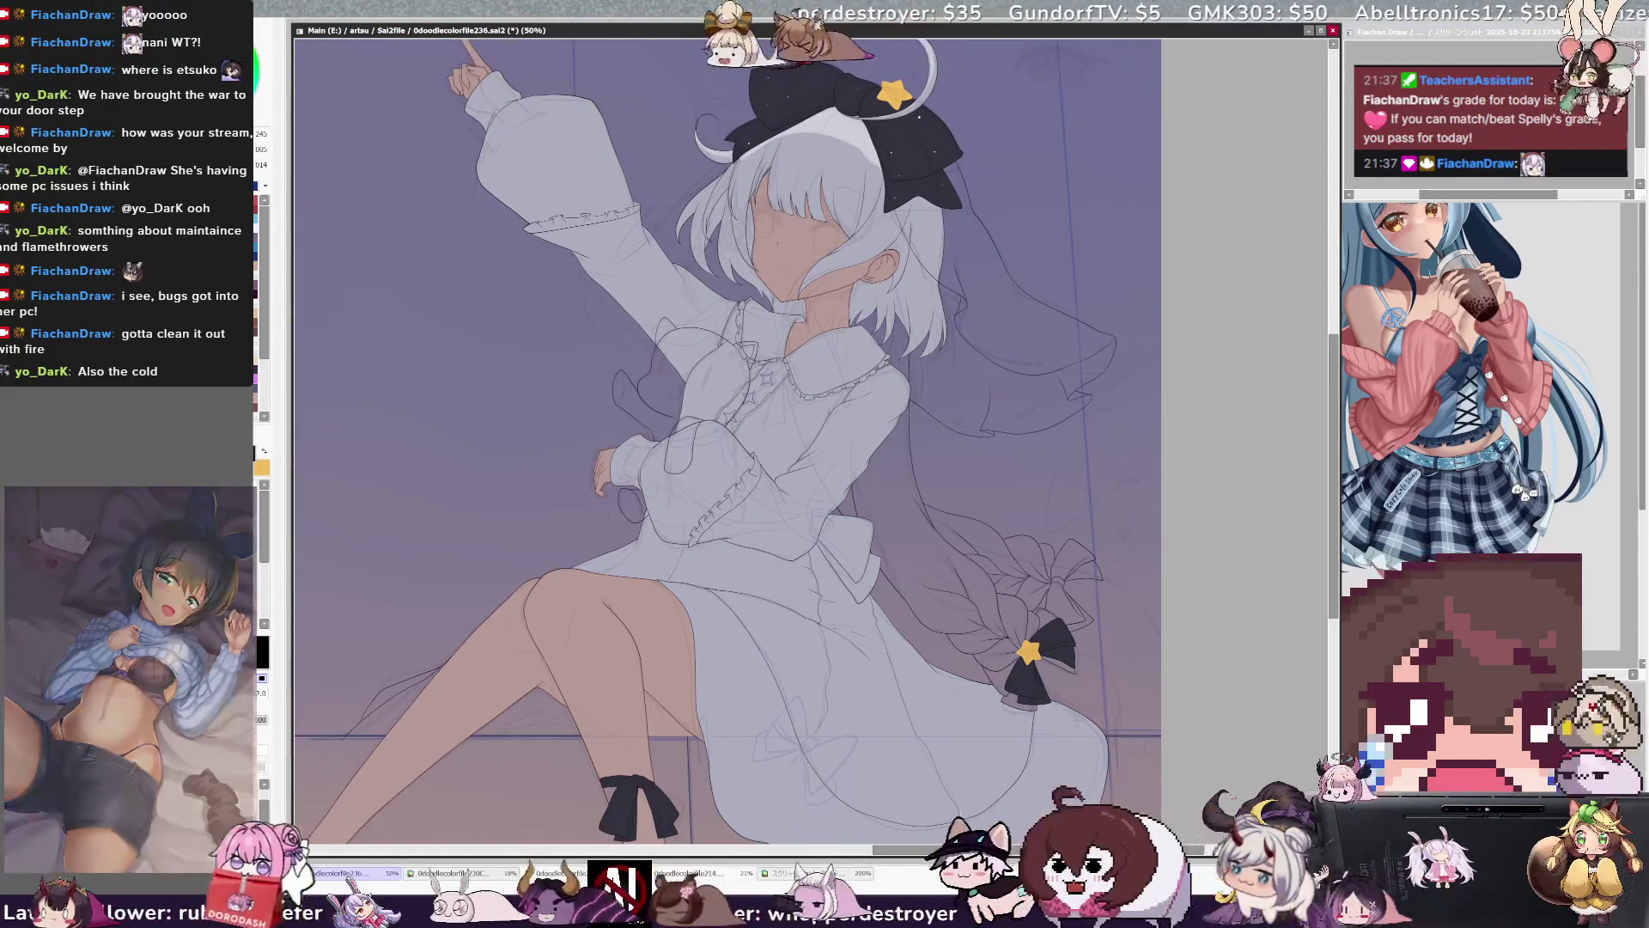
pyautogui.press('e')
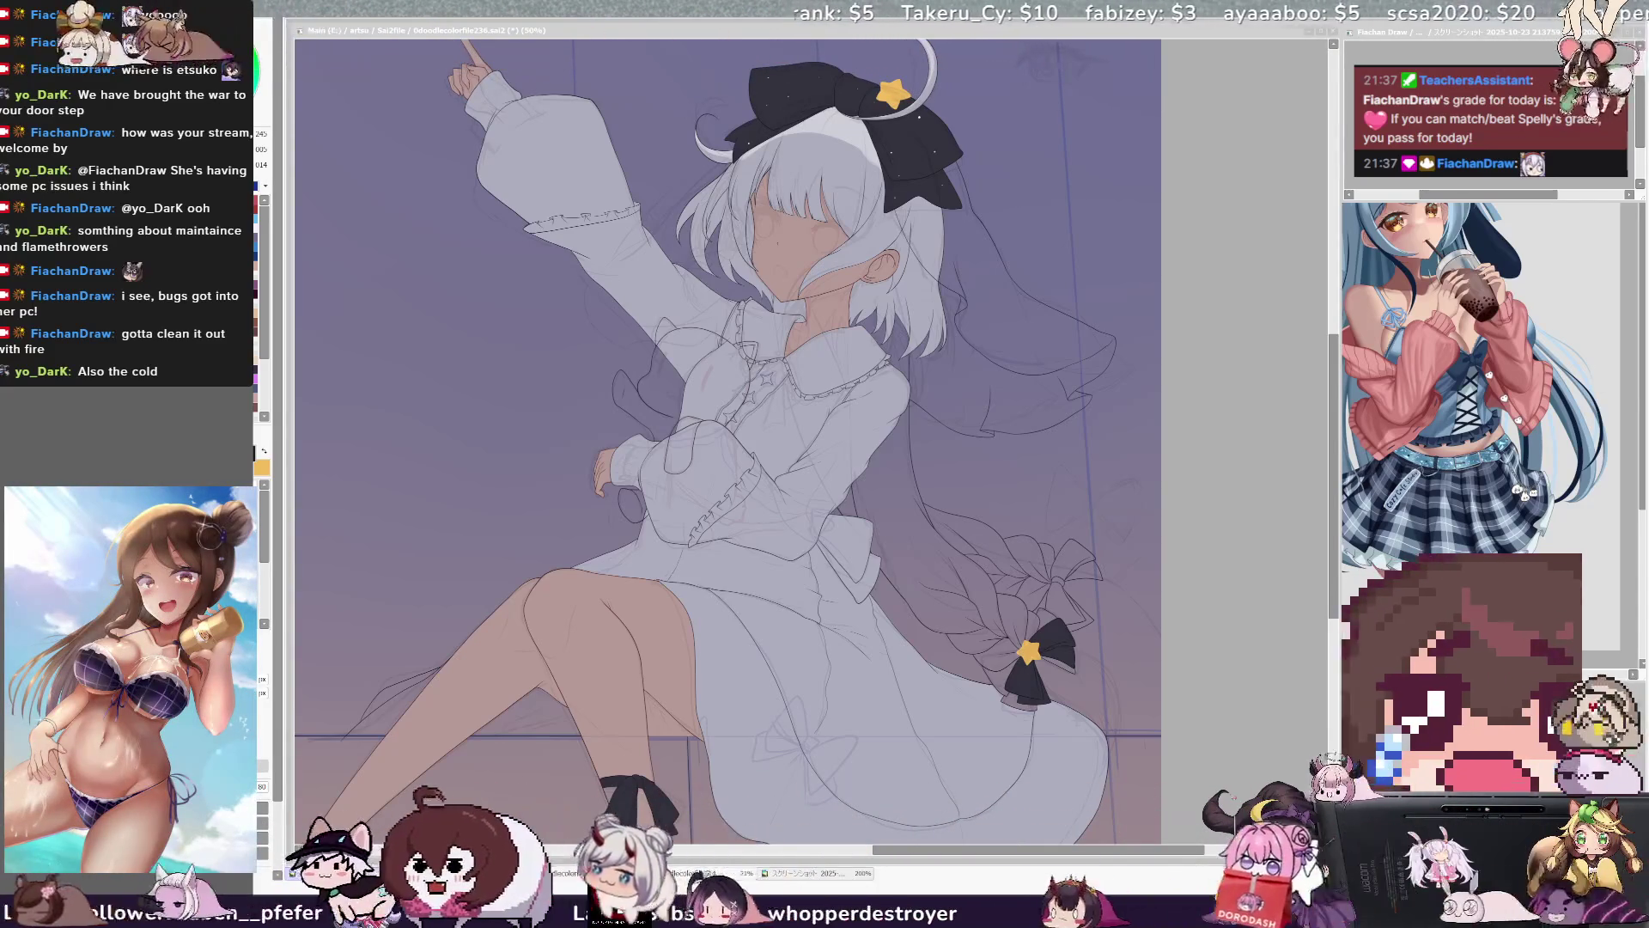
pyautogui.hotkey('alt', 'Tab')
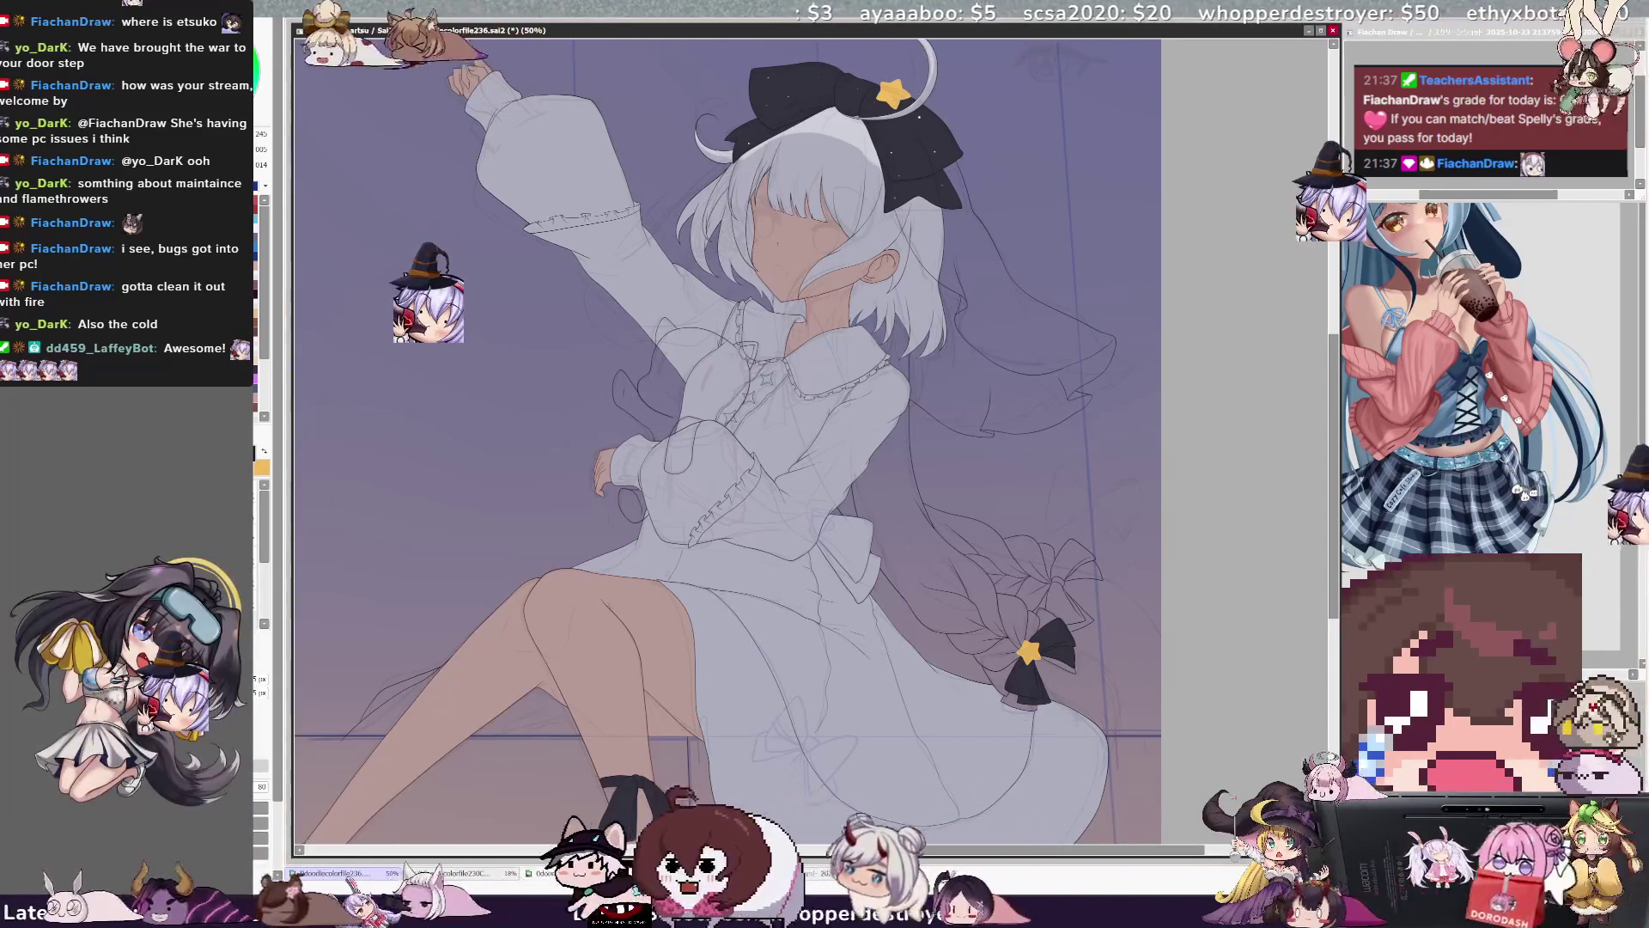
pyautogui.hotkey('alt', 'Tab')
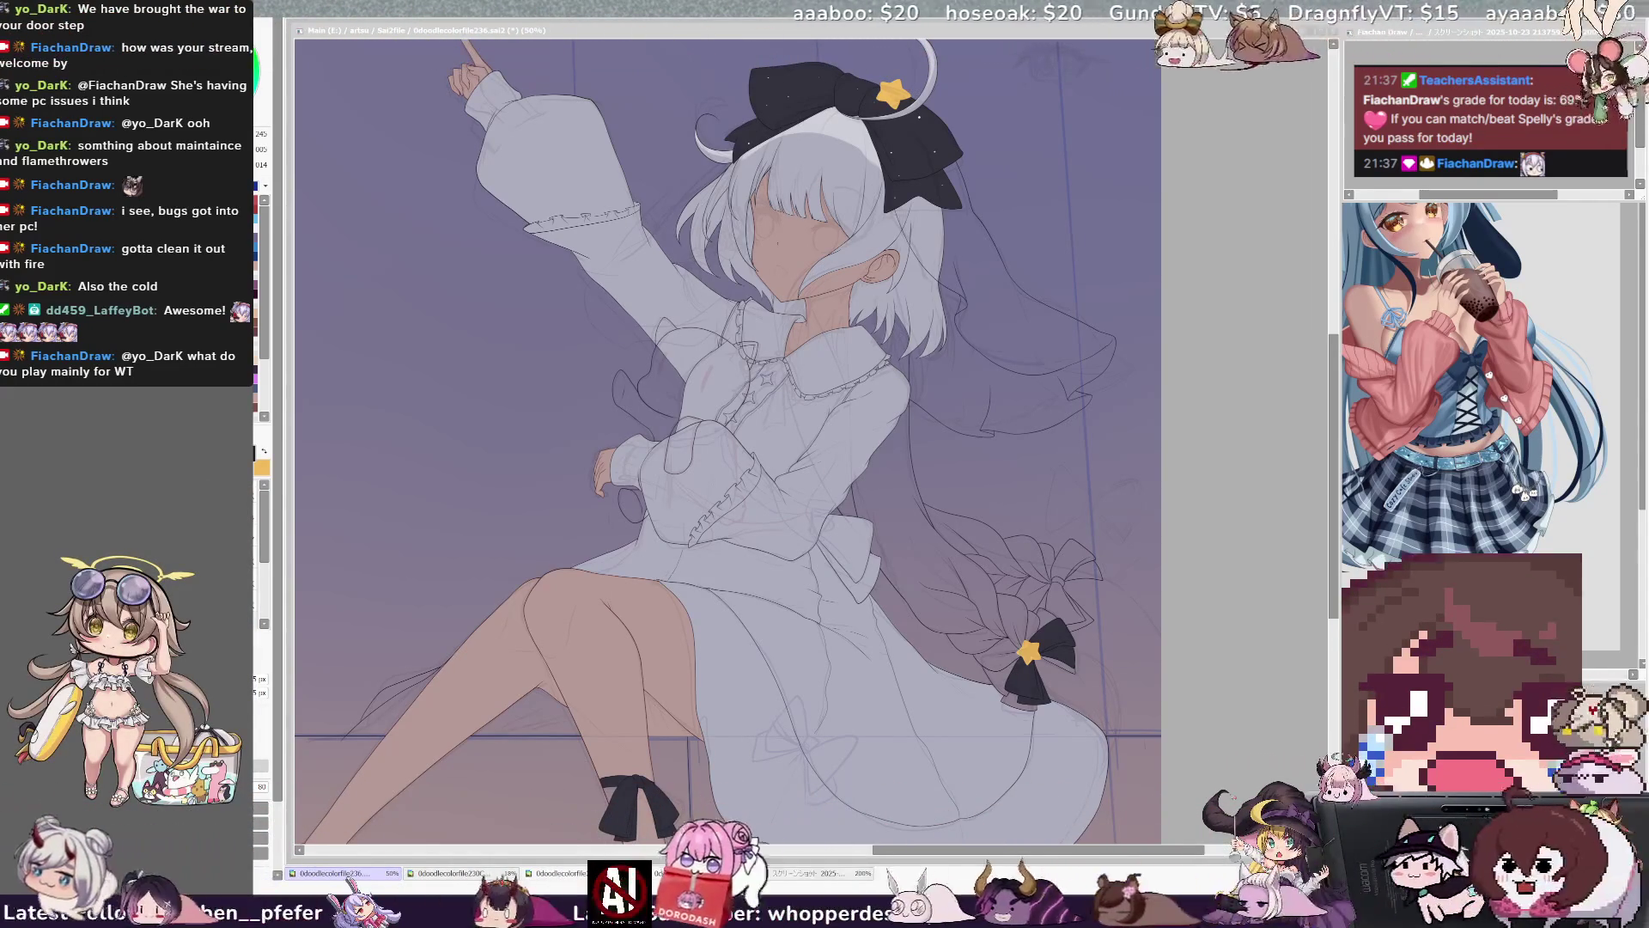
# Rotate, scale and tilt the second star clip above the braid bow, and confirm placement.
pyautogui.click(1072, 655)
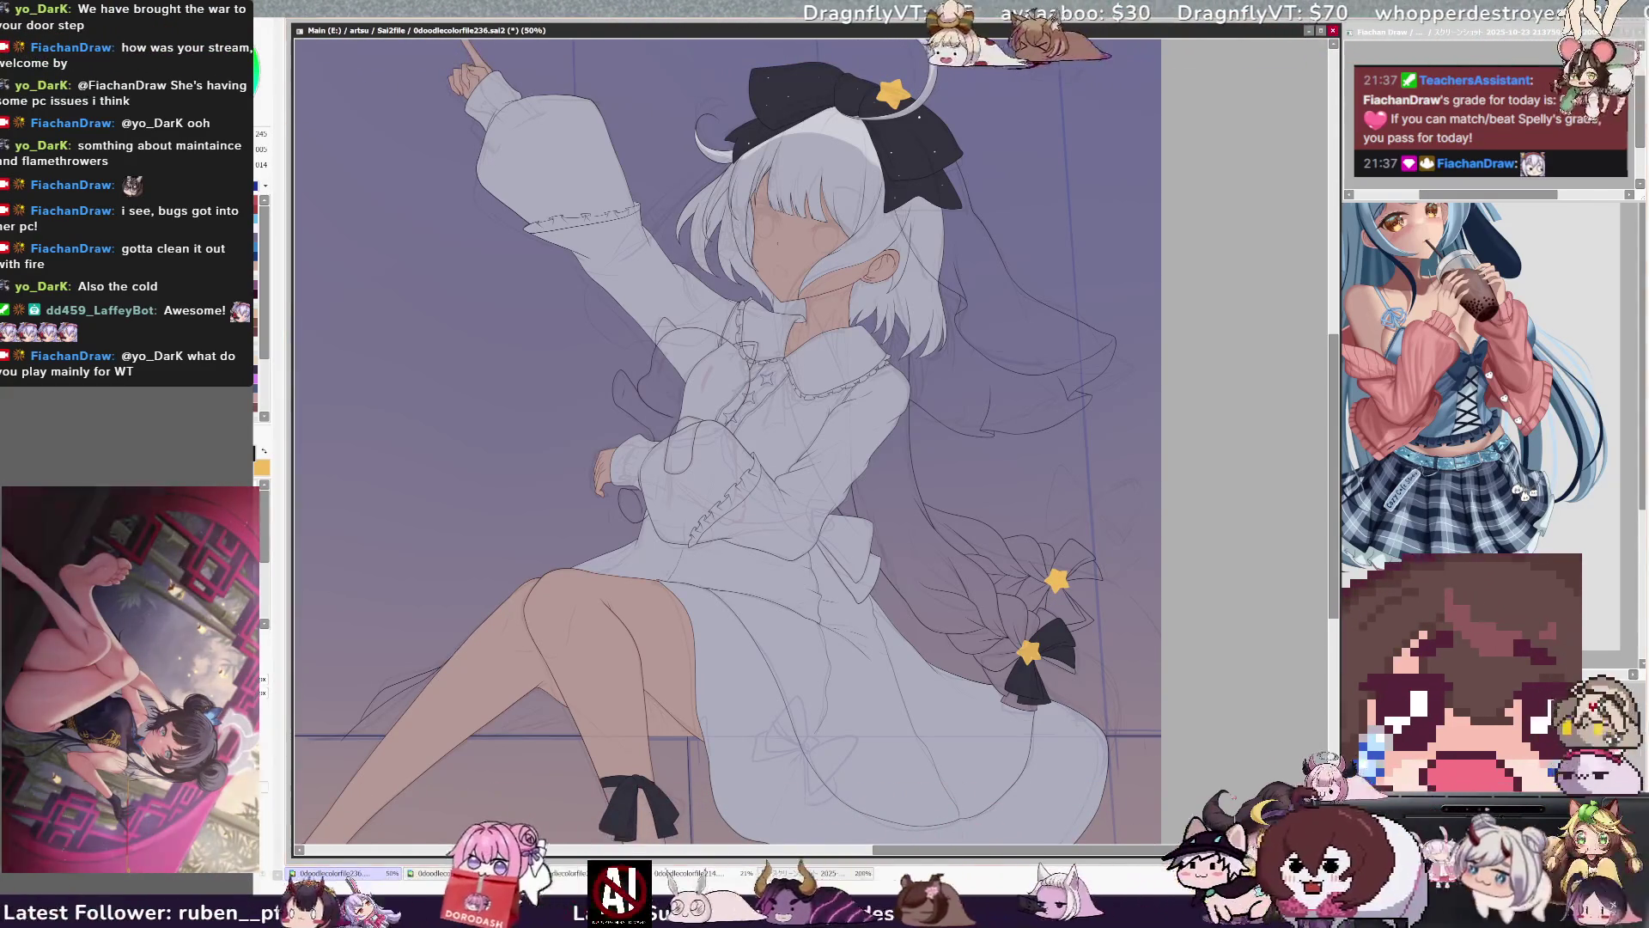
pyautogui.moveTo(1073, 601); pyautogui.dragTo(1085, 578)
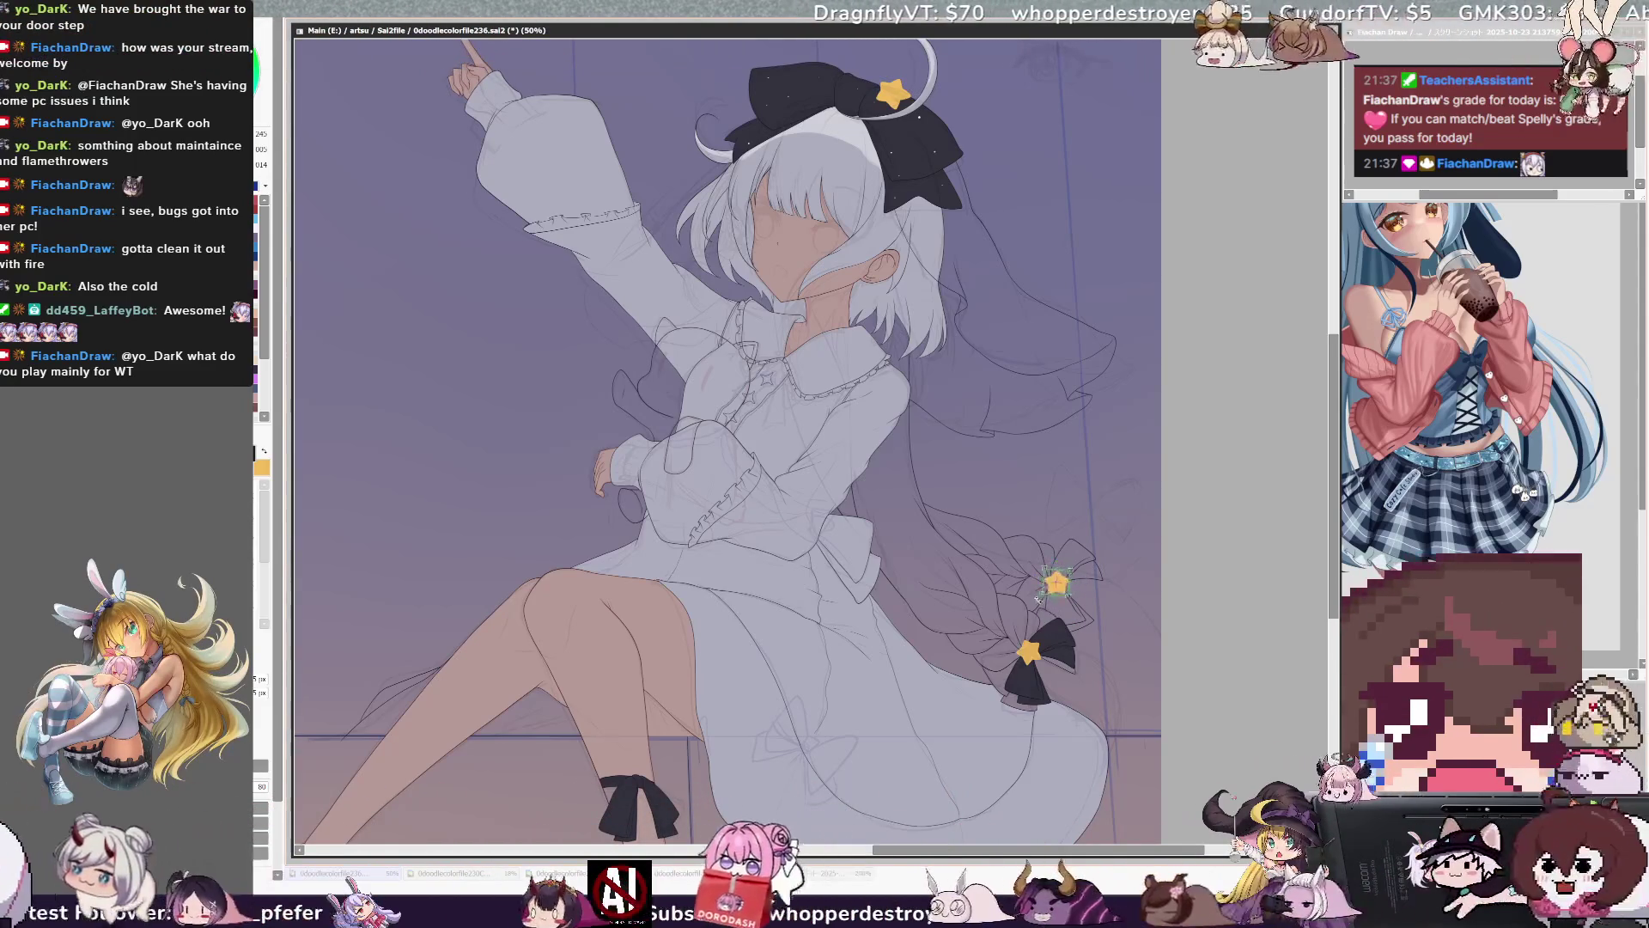
pyautogui.moveTo(1070, 597); pyautogui.dragTo(1065, 601)
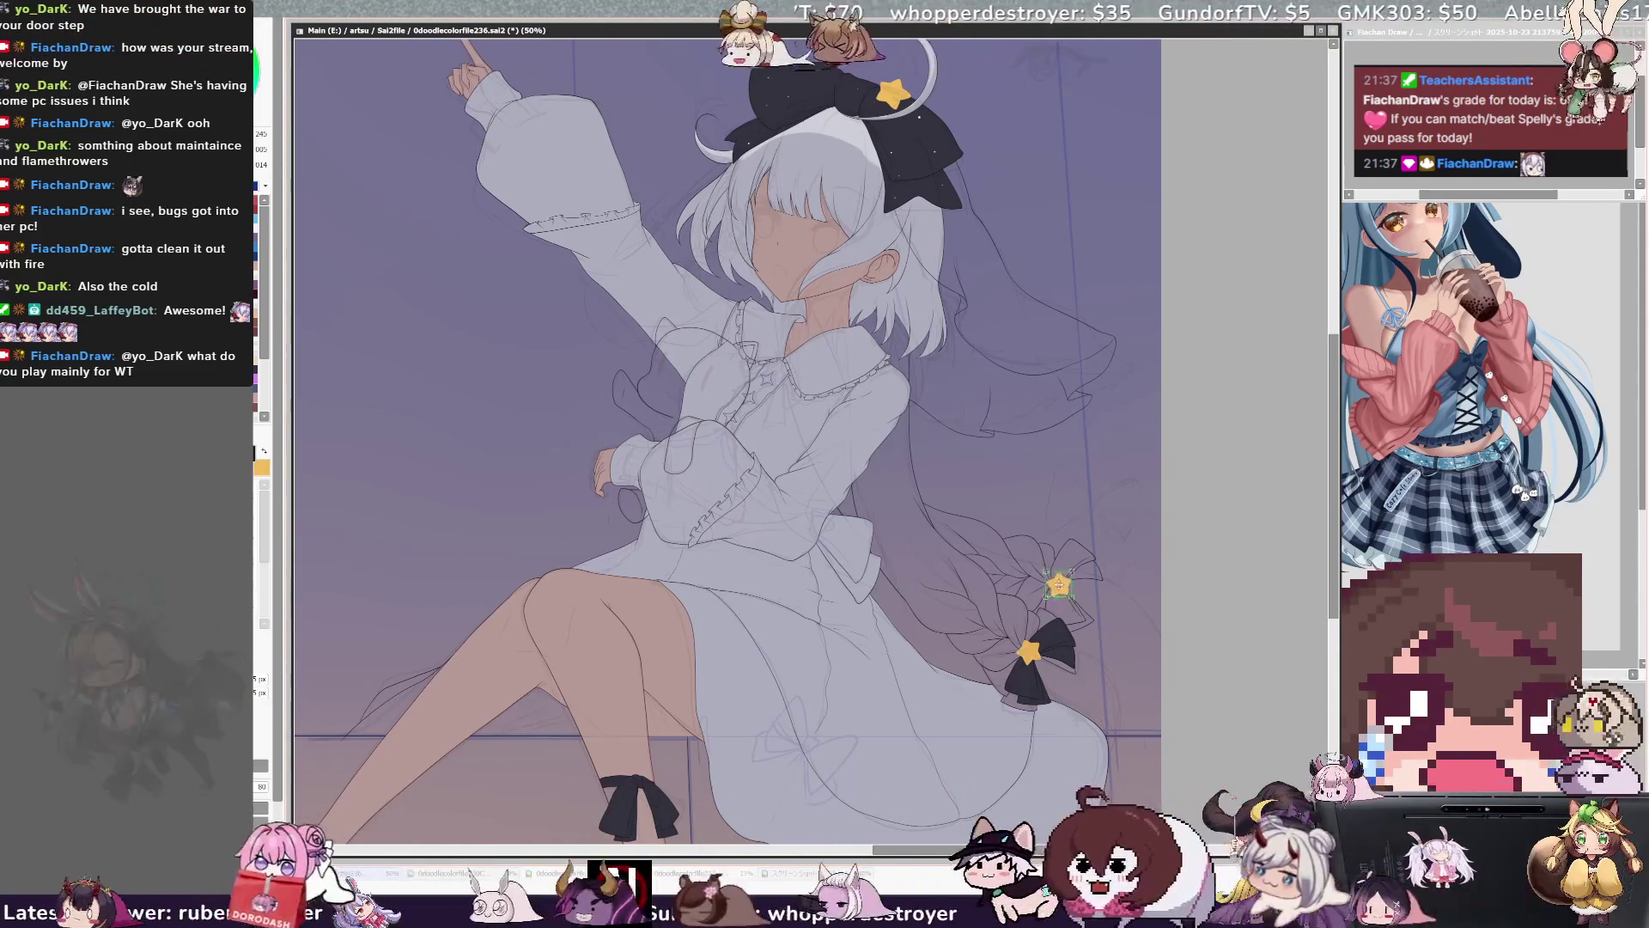
pyautogui.press('Return')
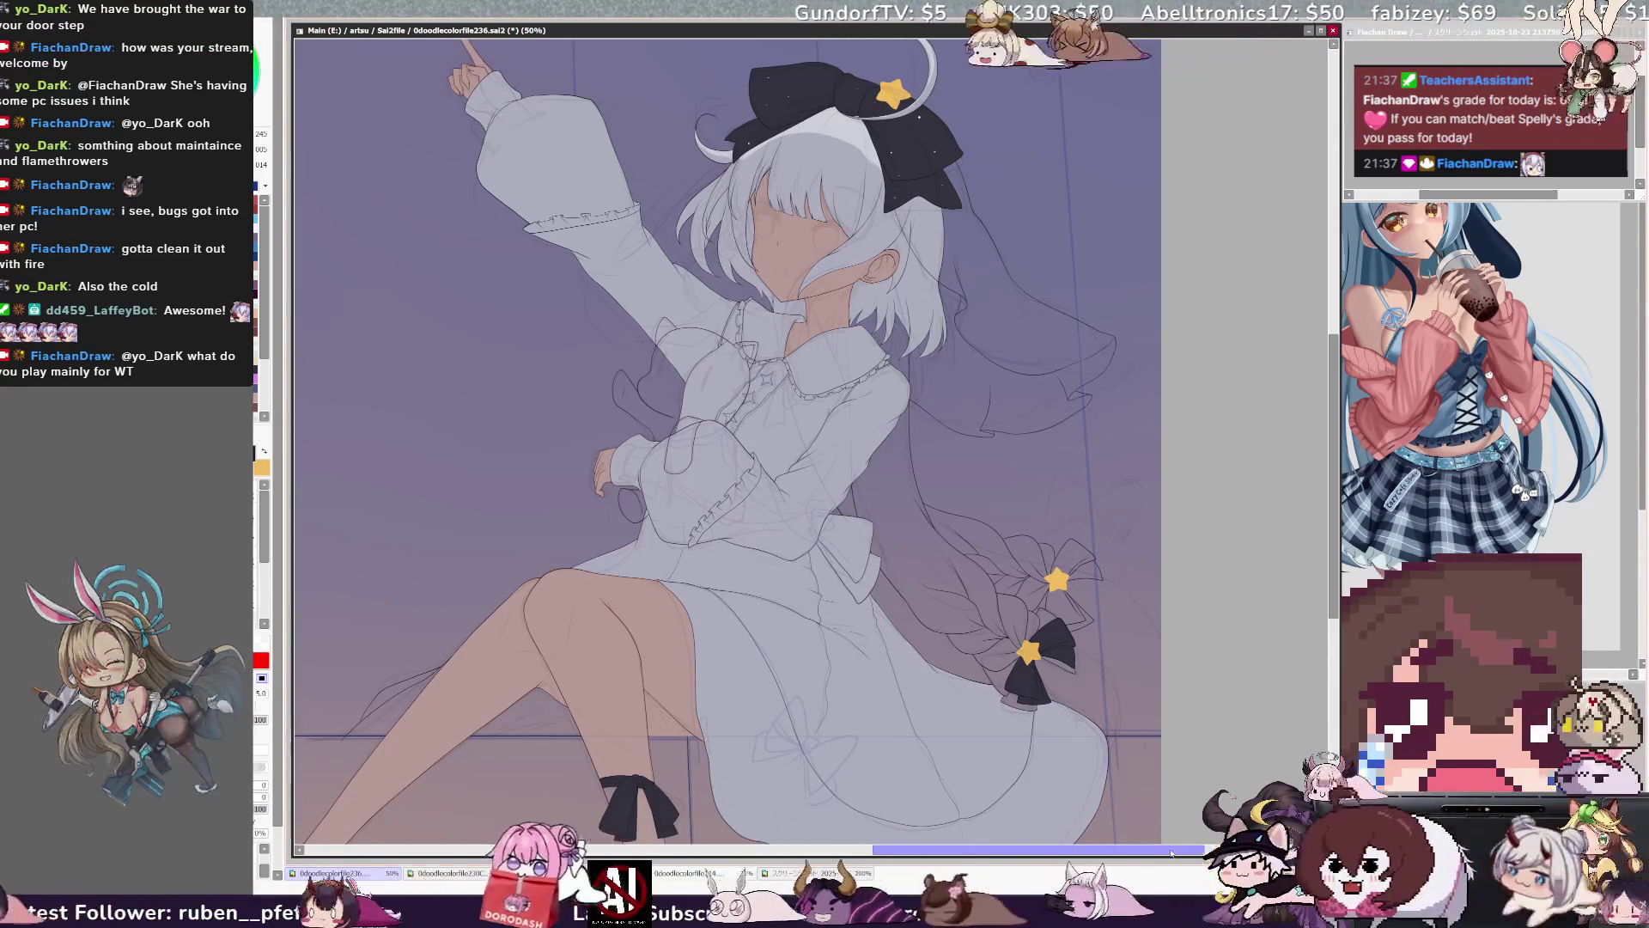
pyautogui.keyDown('ctrl'); pyautogui.keyDown('shift'); pyautogui.click(1048, 690); pyautogui.keyUp('shift'); pyautogui.keyUp('ctrl')
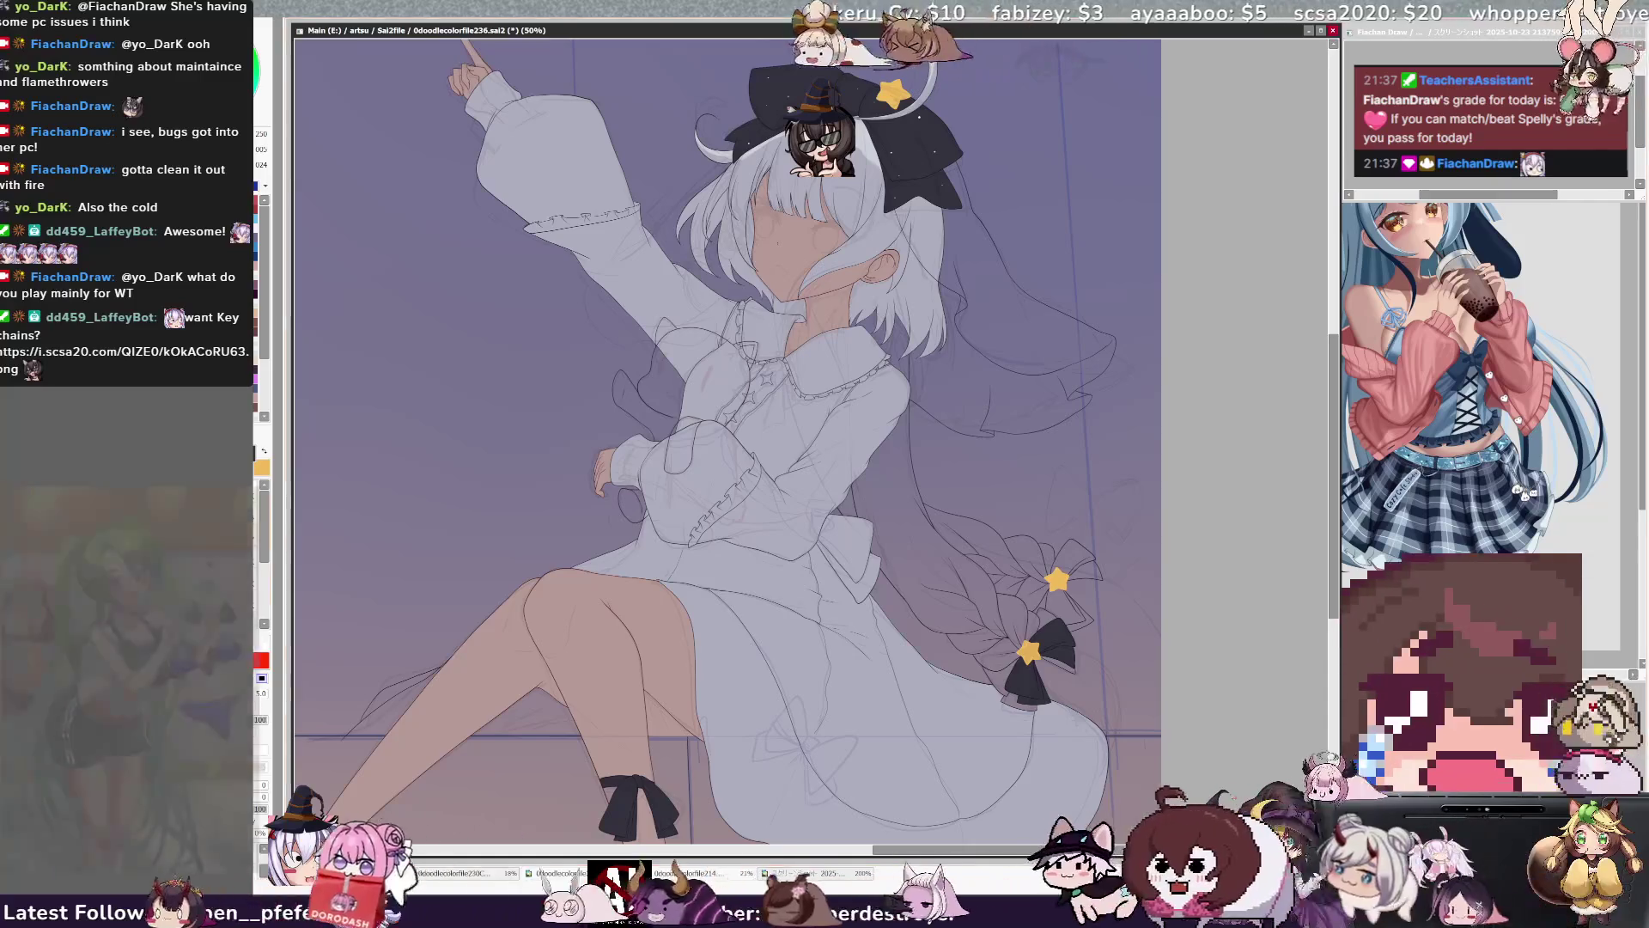
# Fill the bow under the upper star with black, then select the braid and back hair.
pyautogui.click(1074, 563)
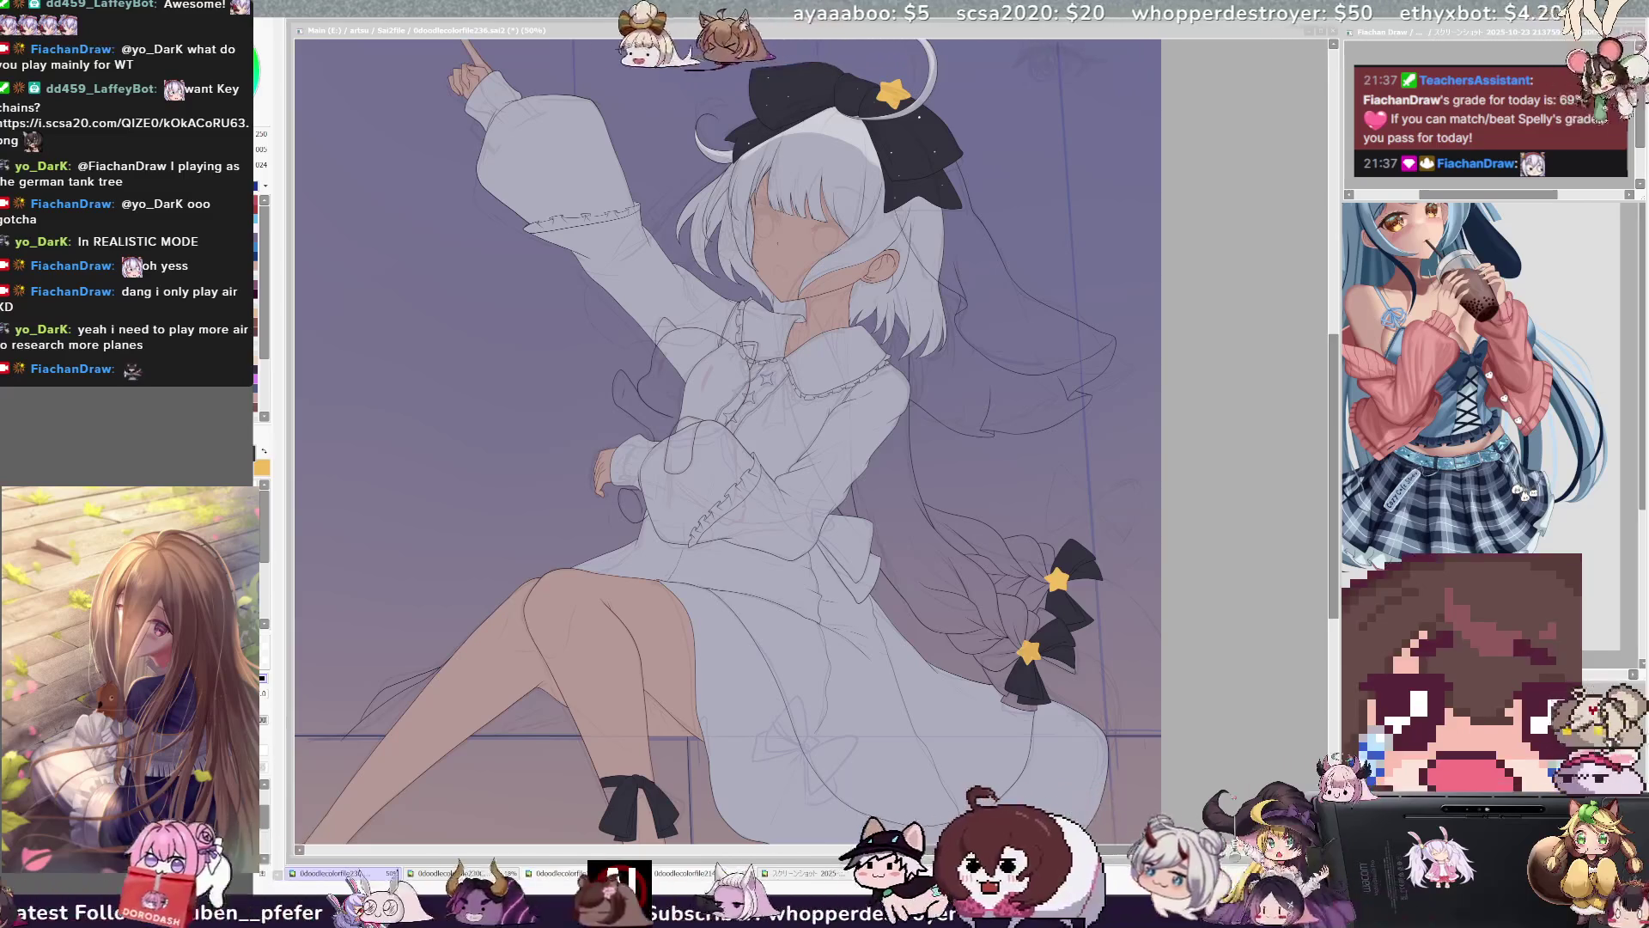
pyautogui.click(1229, 638)
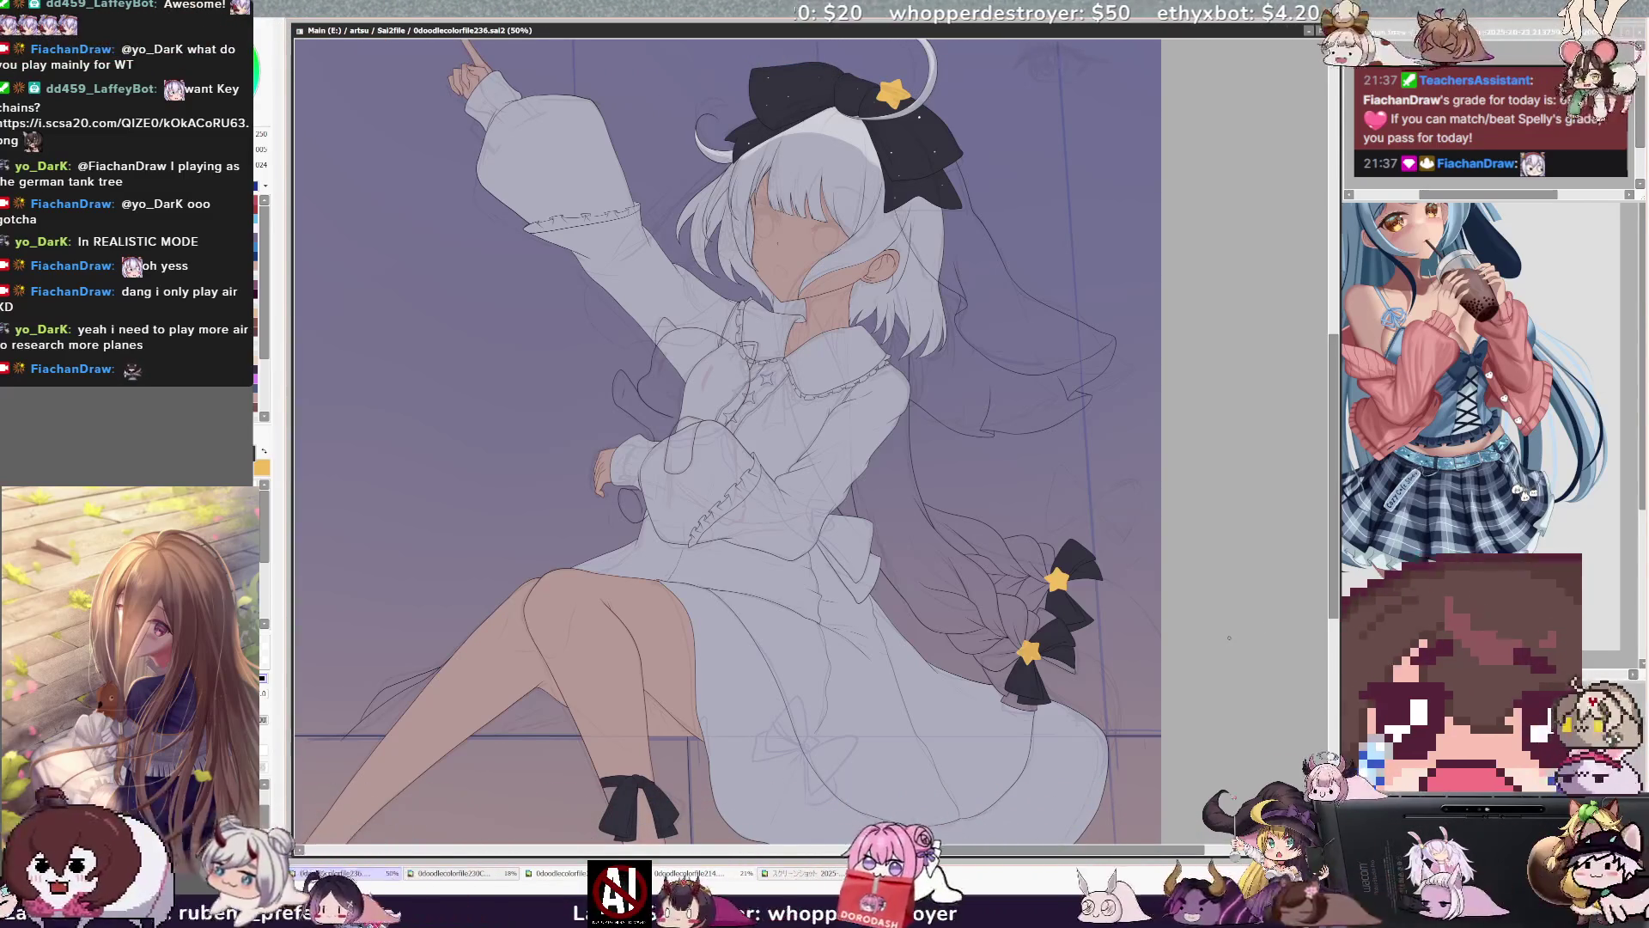
pyautogui.moveTo(1184, 852); pyautogui.dragTo(1166, 851)
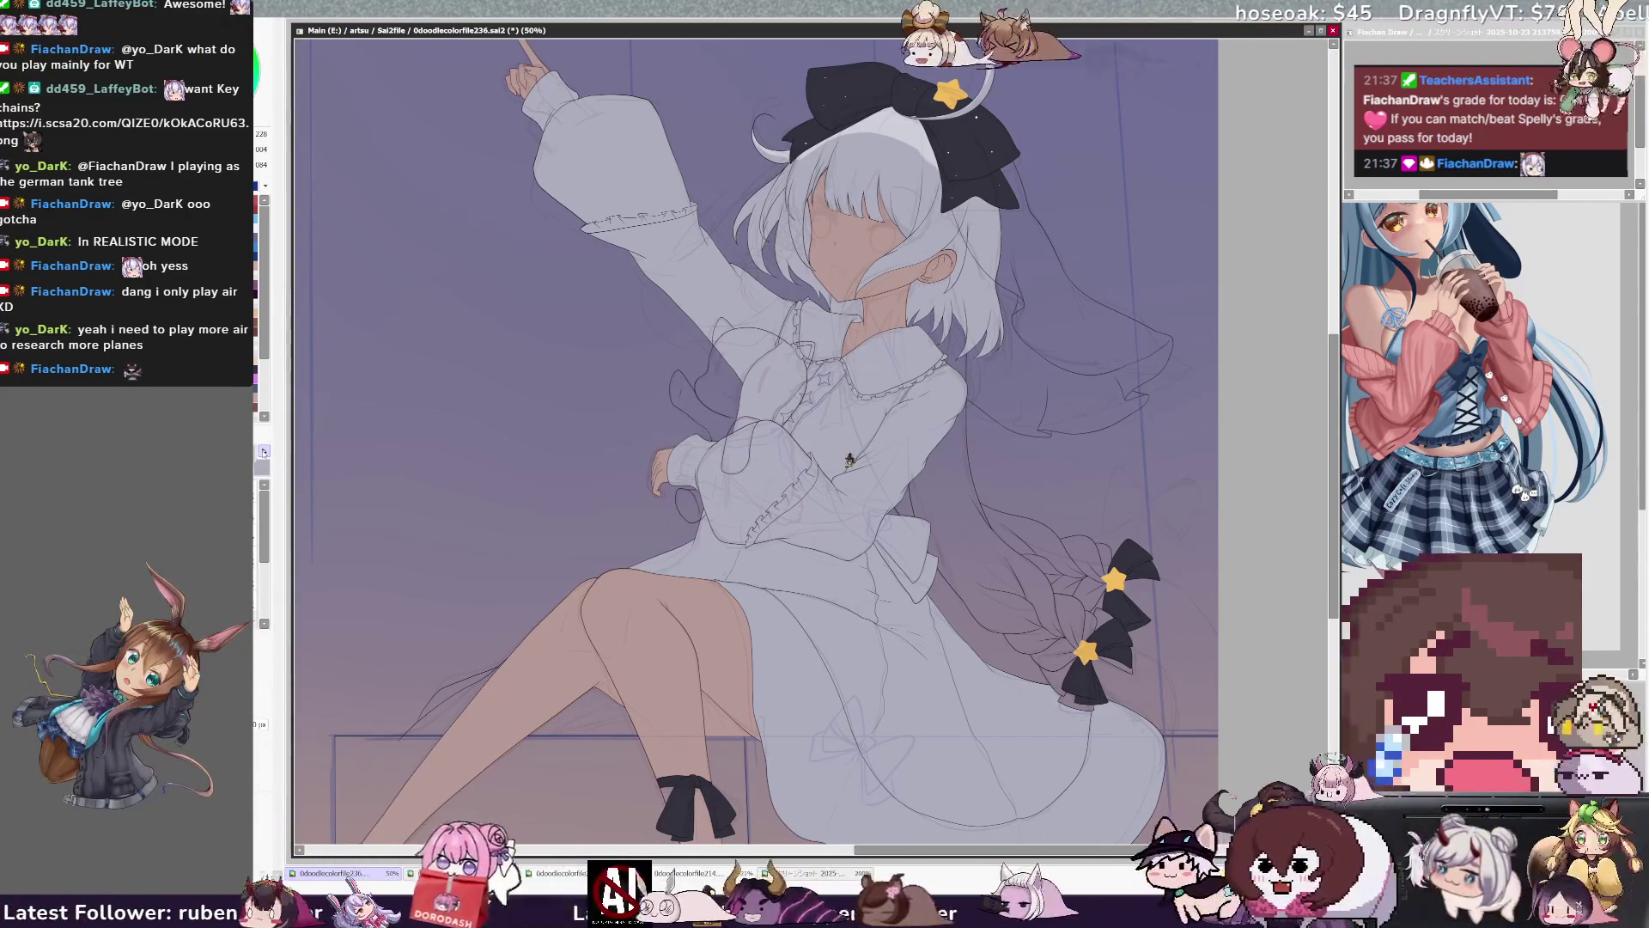
pyautogui.click(954, 515)
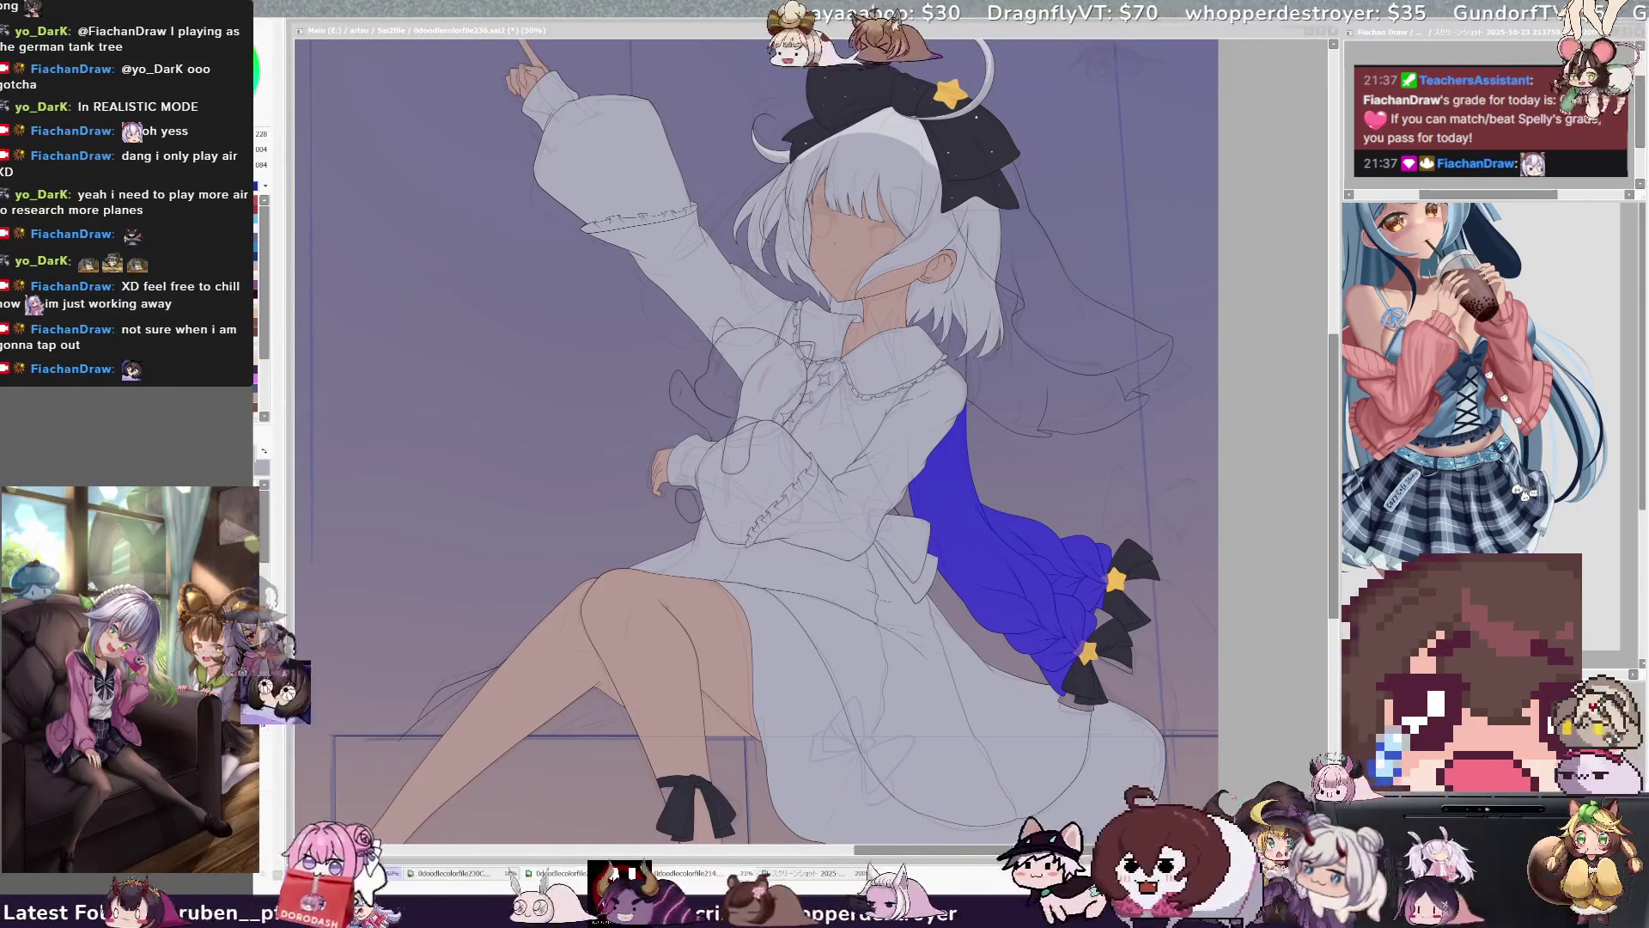
# Add the area behind the neck to the hair selection, and resize the brush over the braid.
pyautogui.click(970, 323)
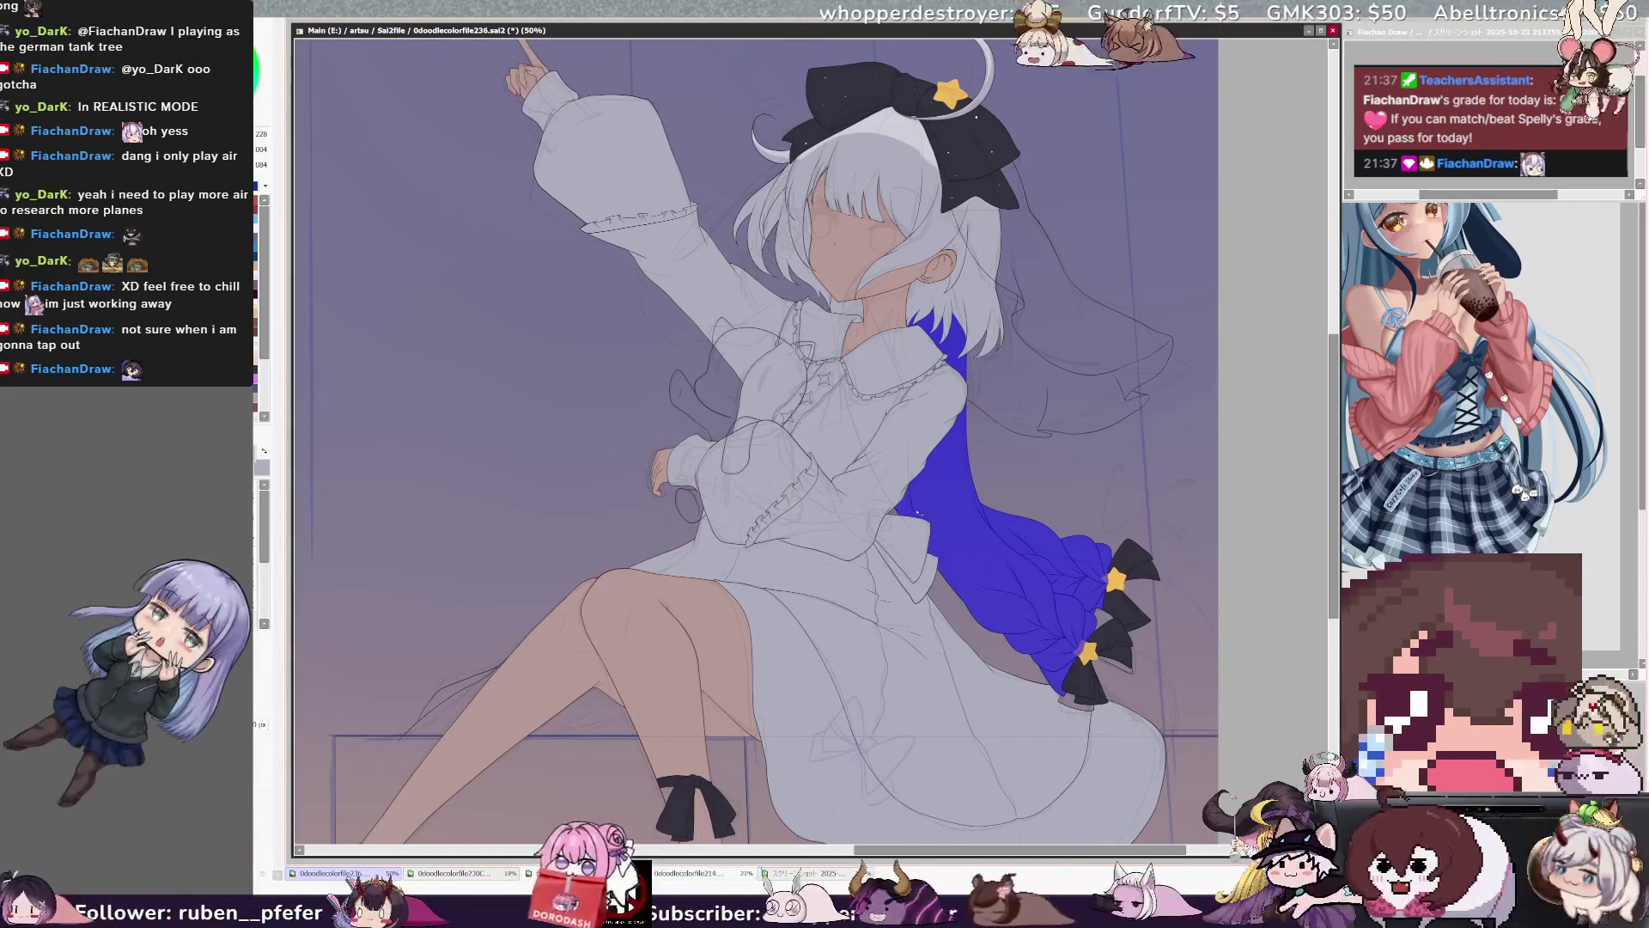
pyautogui.press('b')
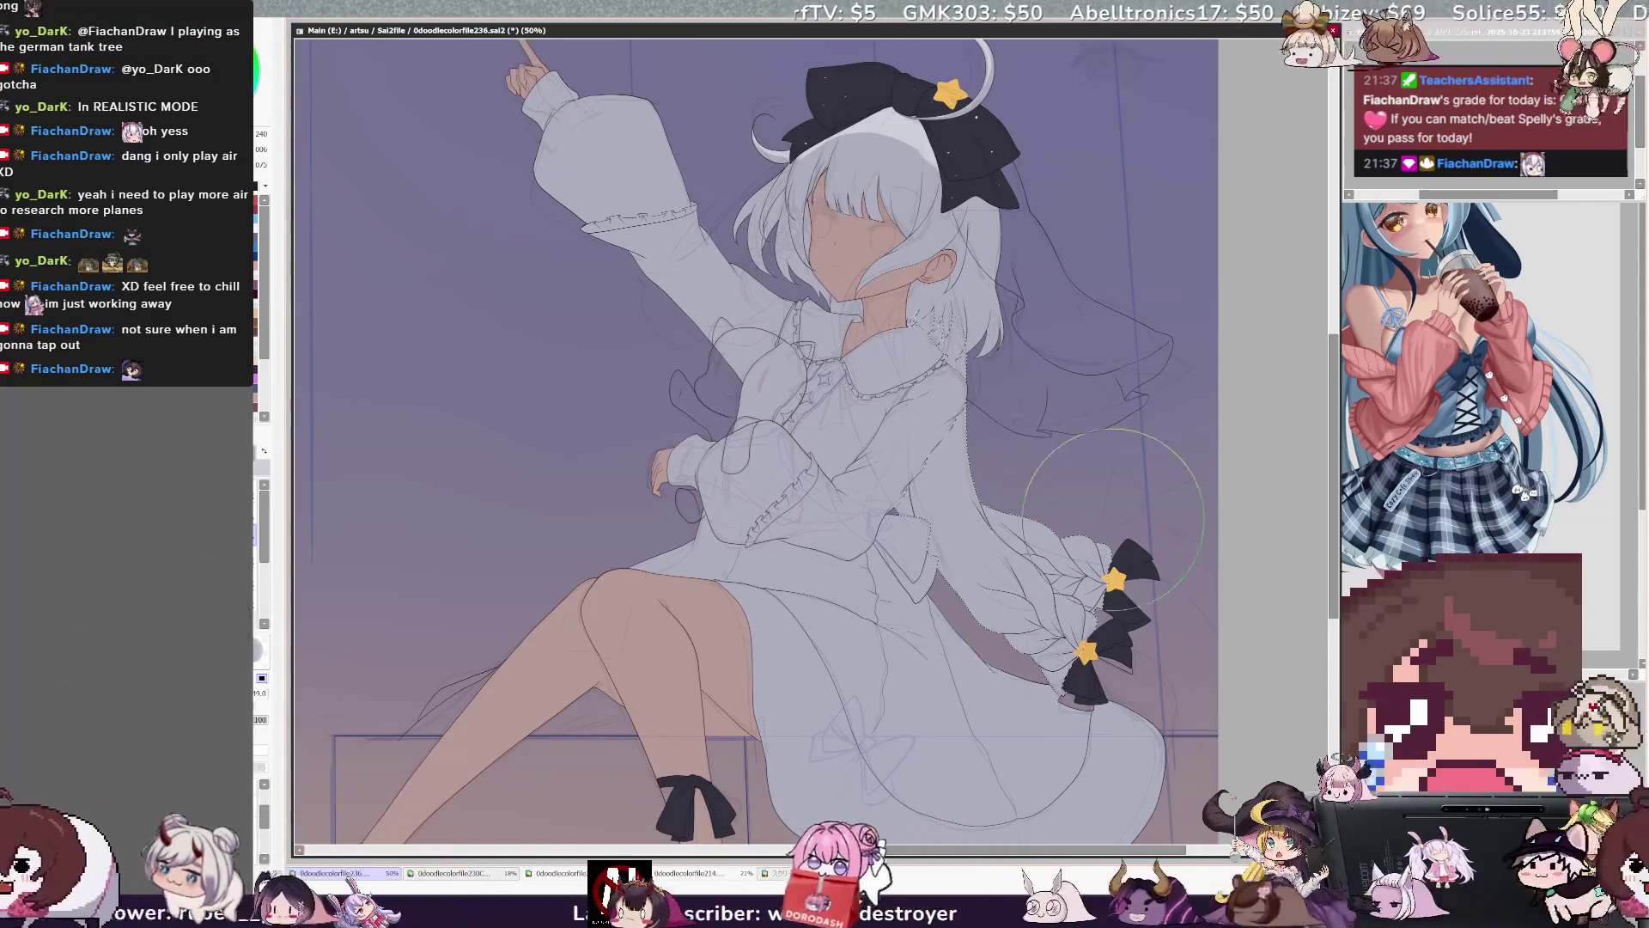
pyautogui.press('[')
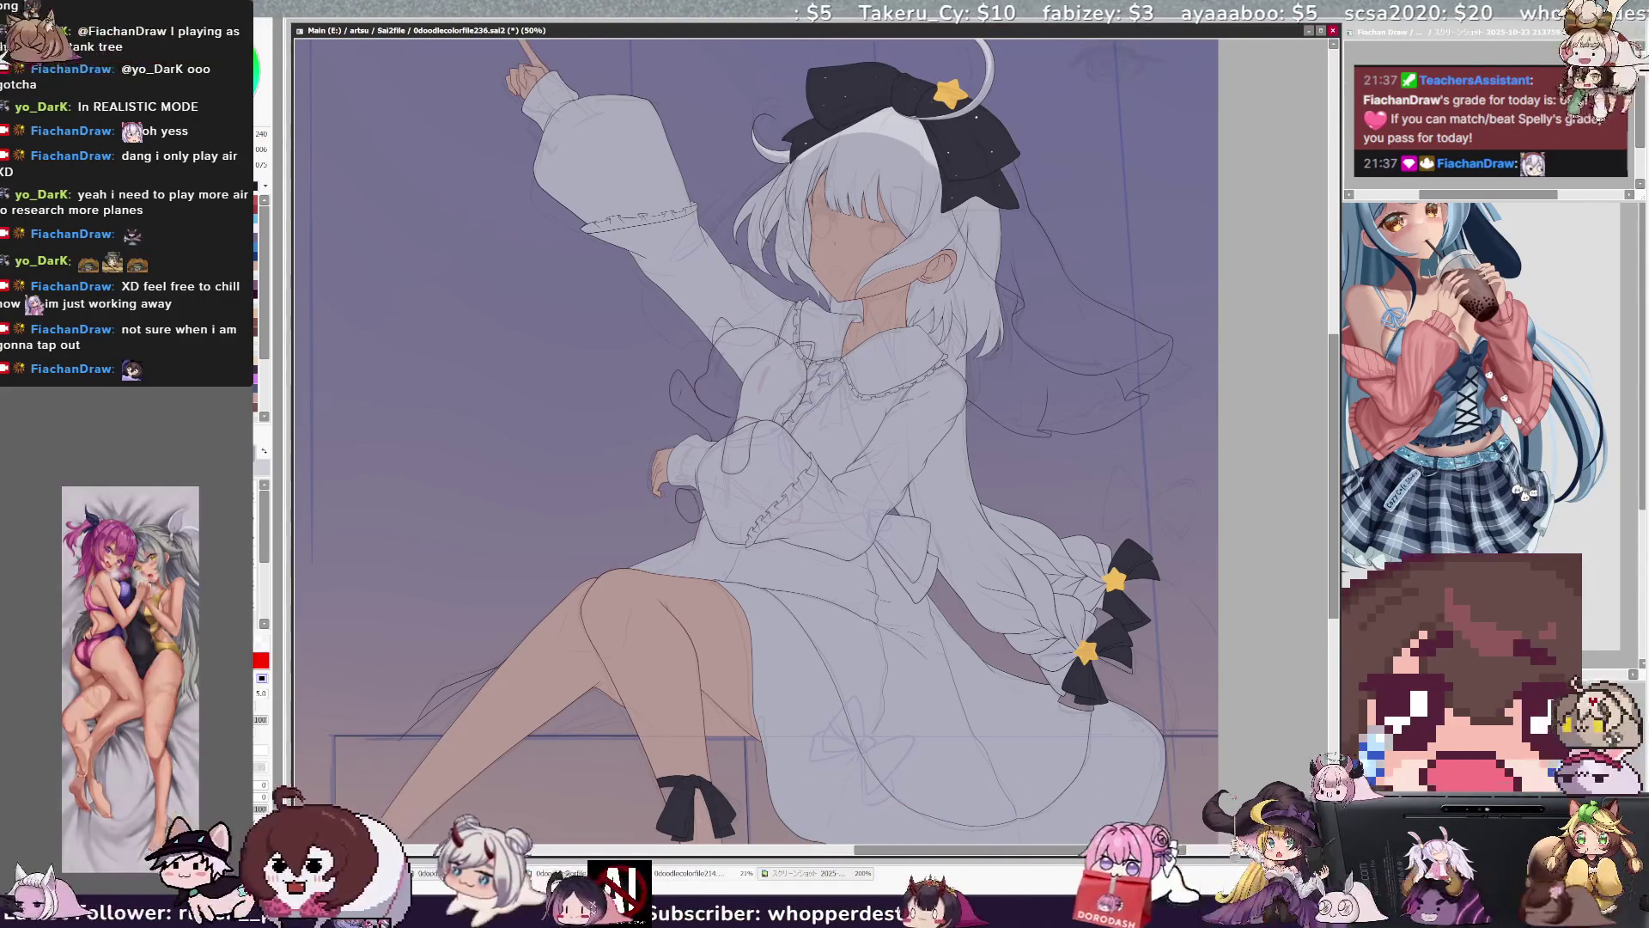
# Step the background back to a deeper purple gradient and resize the brush to about 462.
pyautogui.scroll(1, 756, 413)
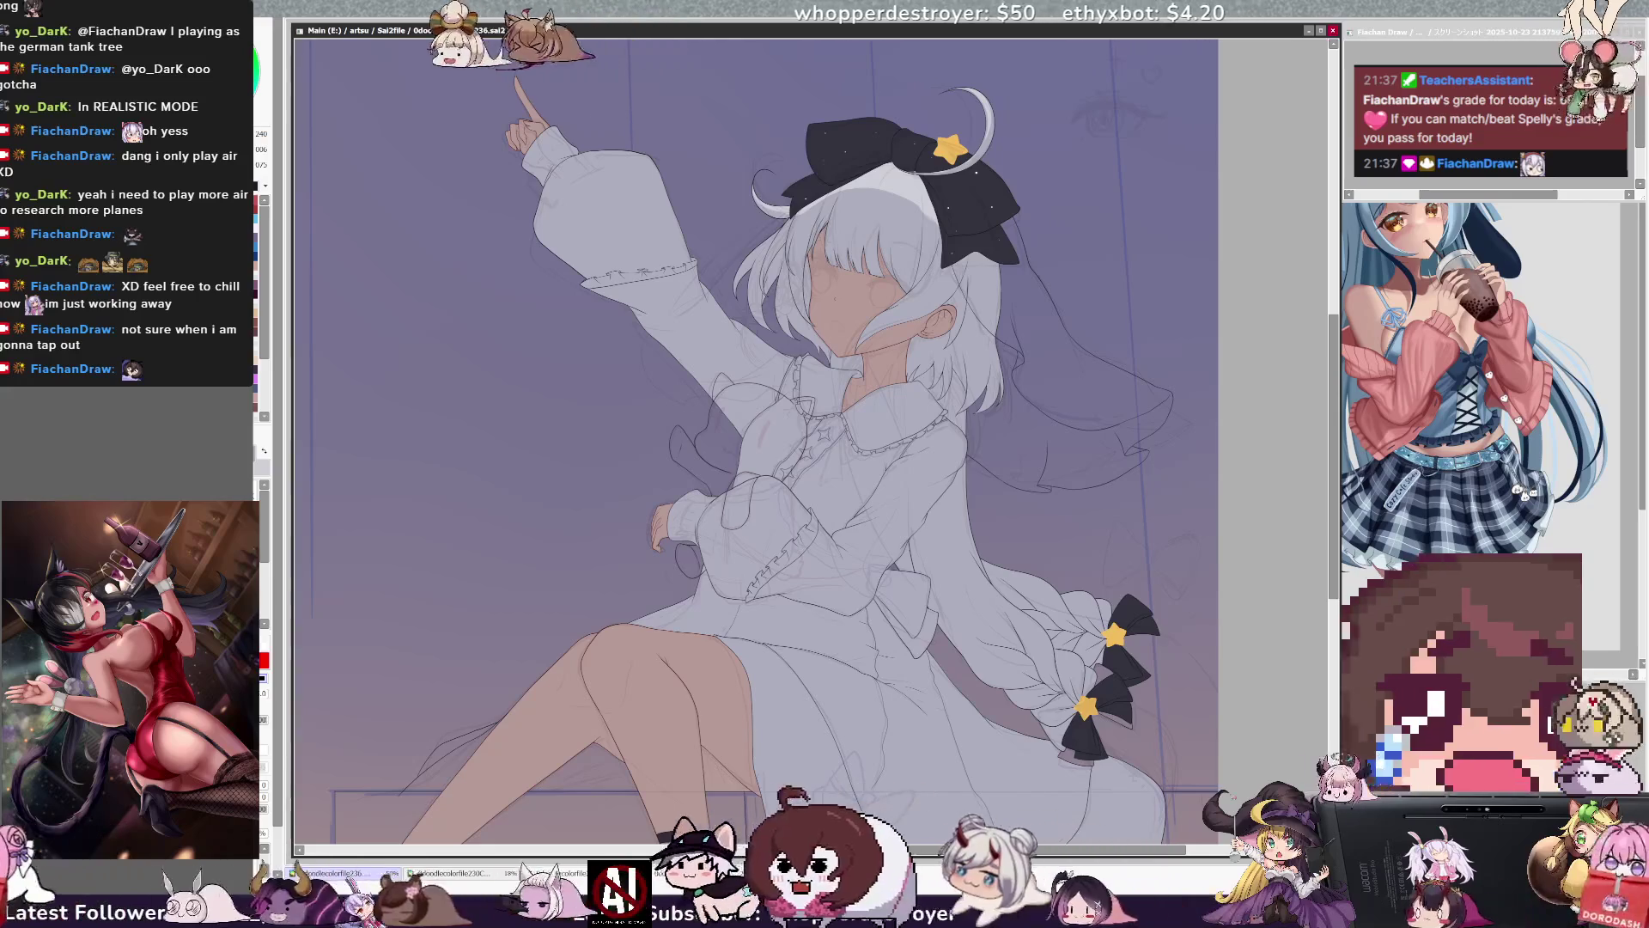
pyautogui.hotkey('ctrl', 'z')
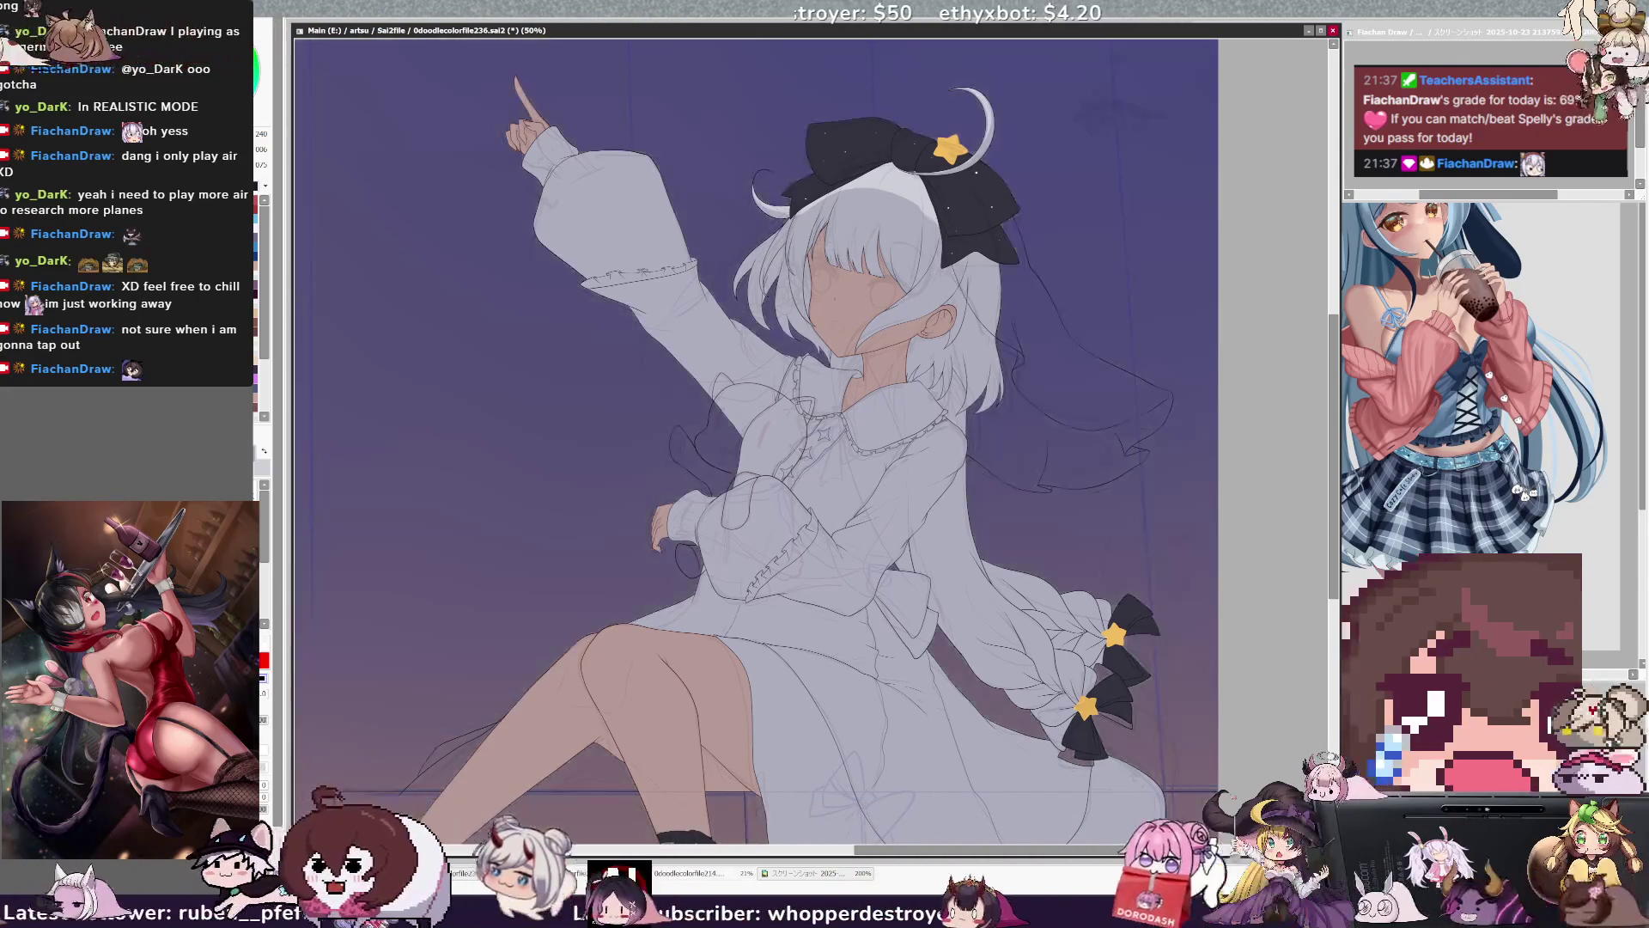
pyautogui.hotkey('ctrl', 'z')
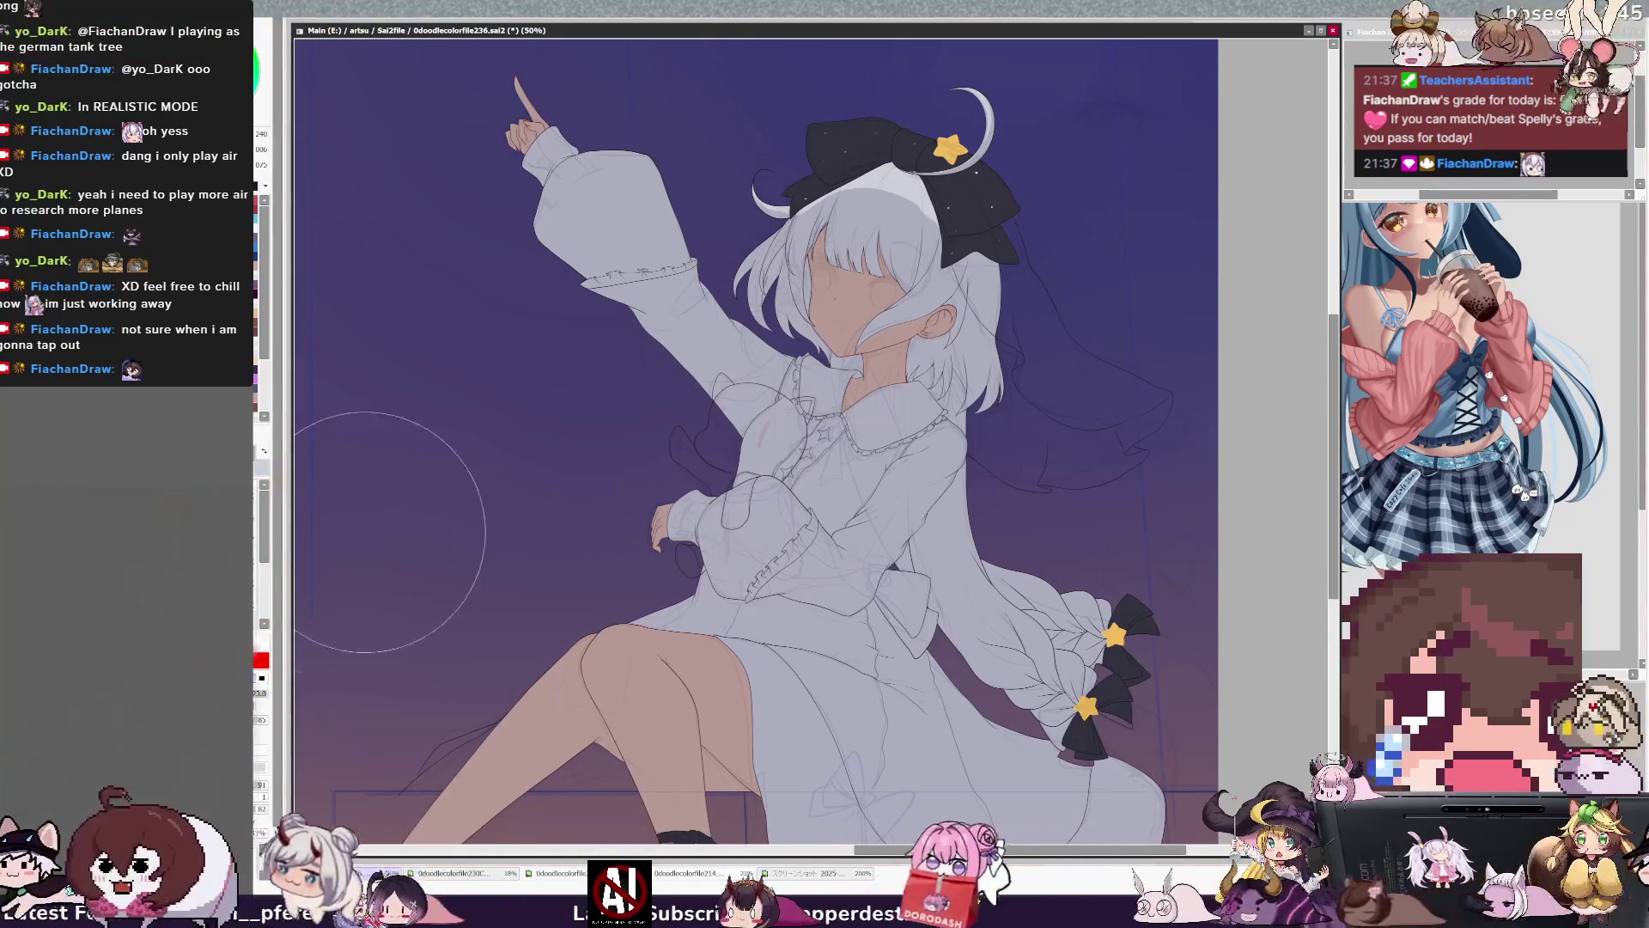
pyautogui.press(']')
pyautogui.press('[')
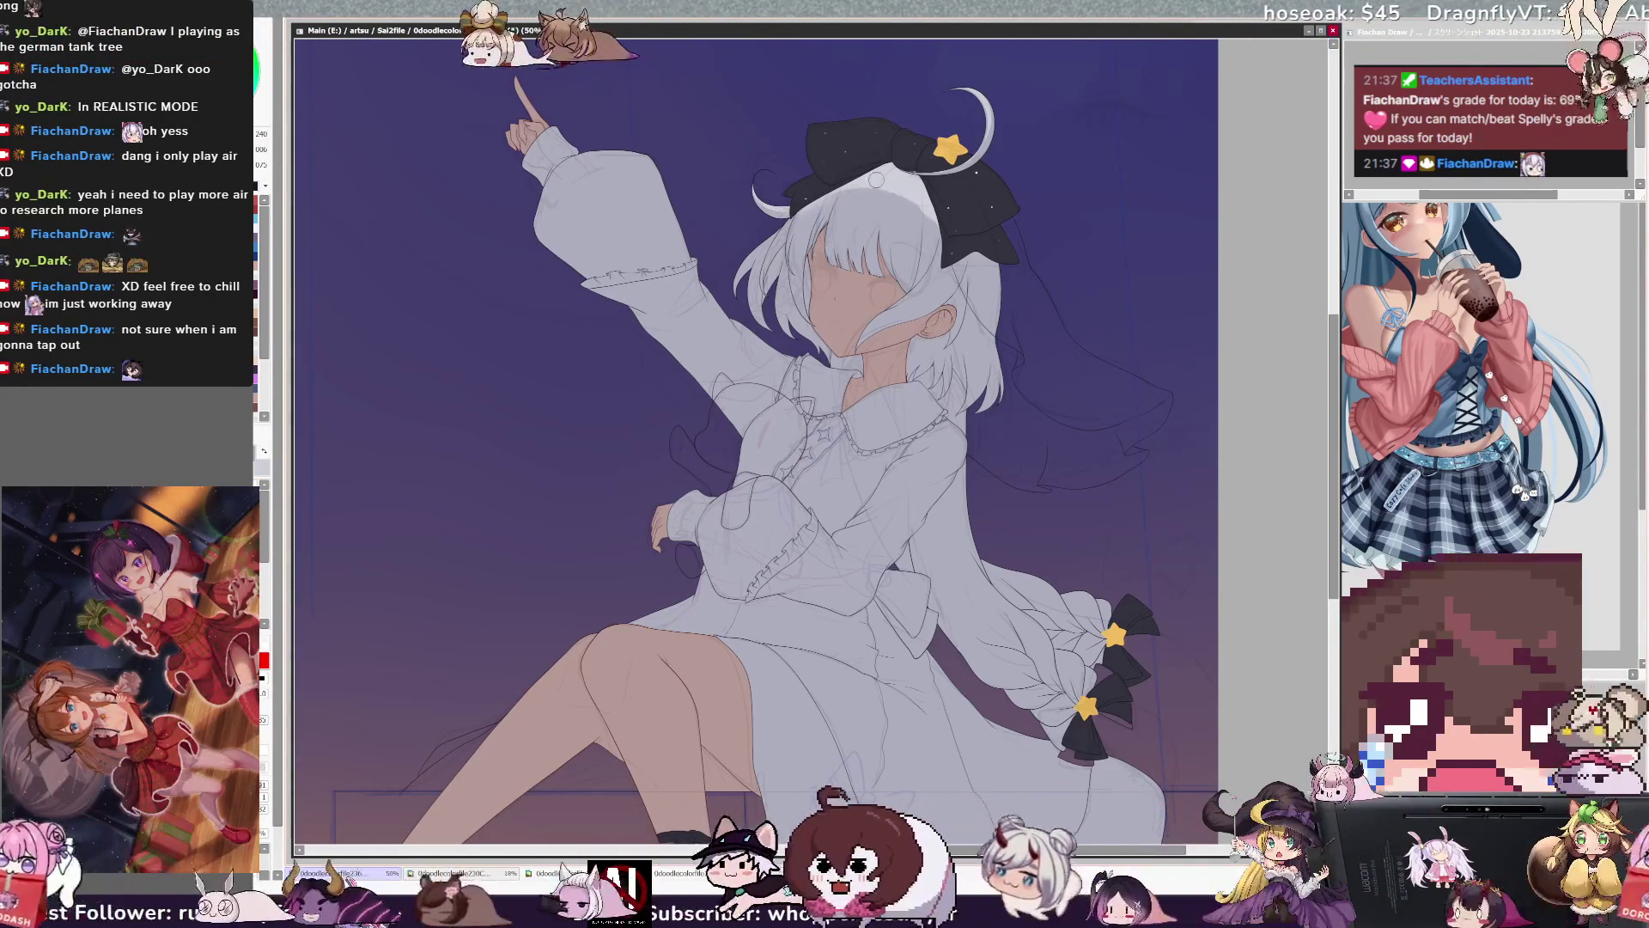
pyautogui.press('[')
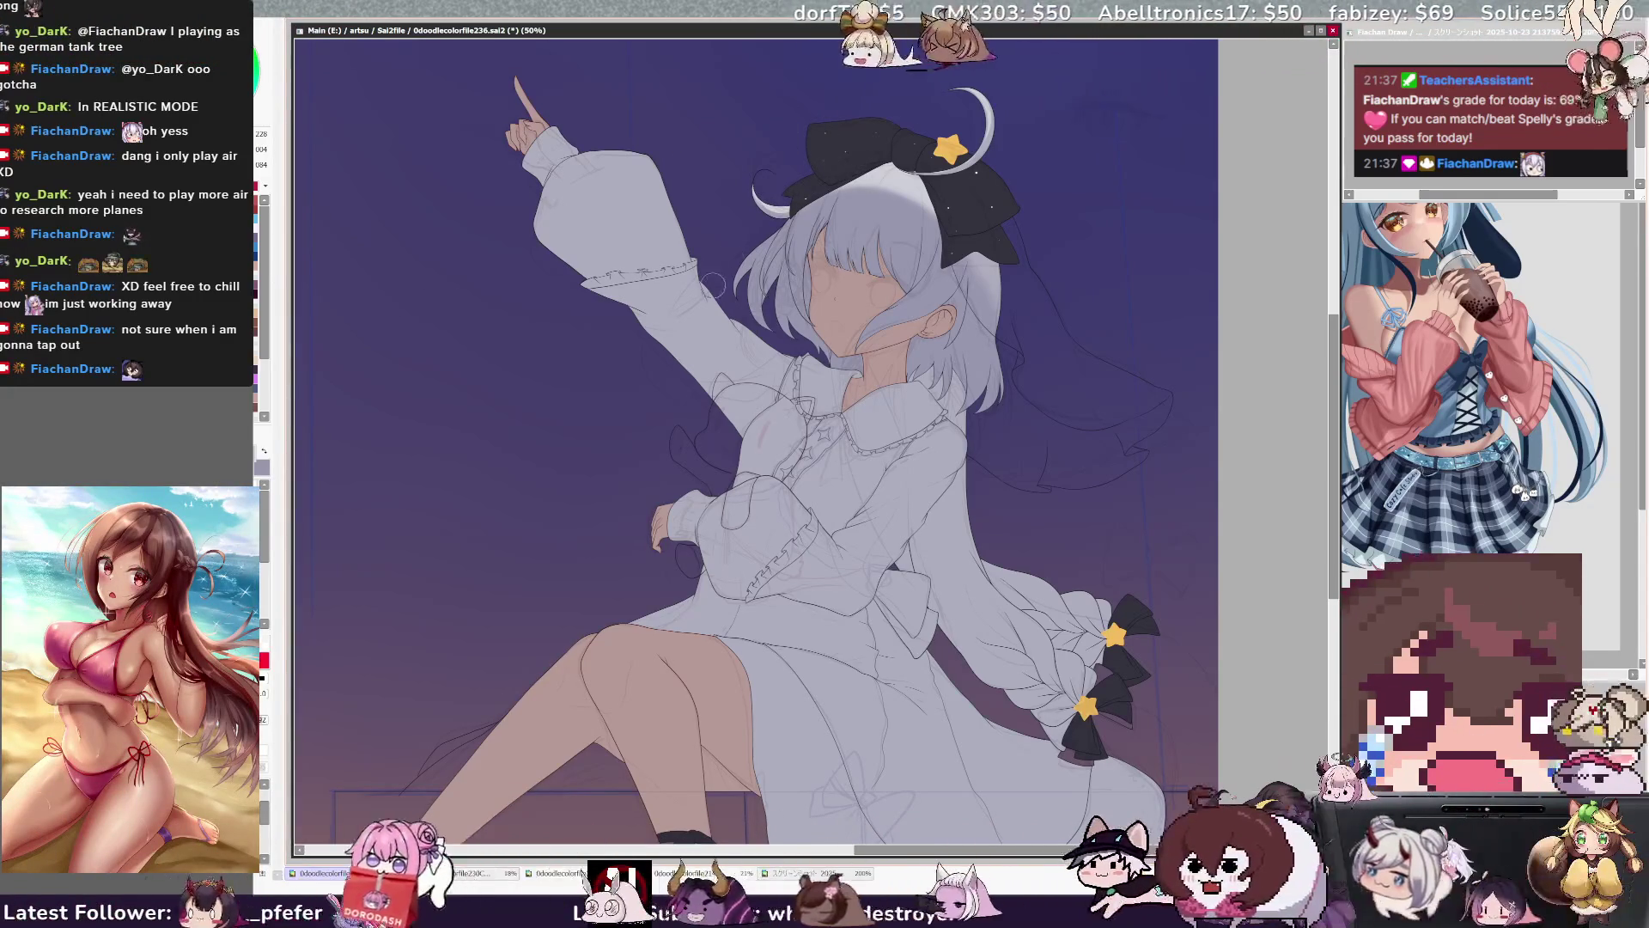
# Airbrush a lighter tone along the left hair edge and enlarge the brush.
pyautogui.moveTo(724, 283); pyautogui.dragTo(756, 230)
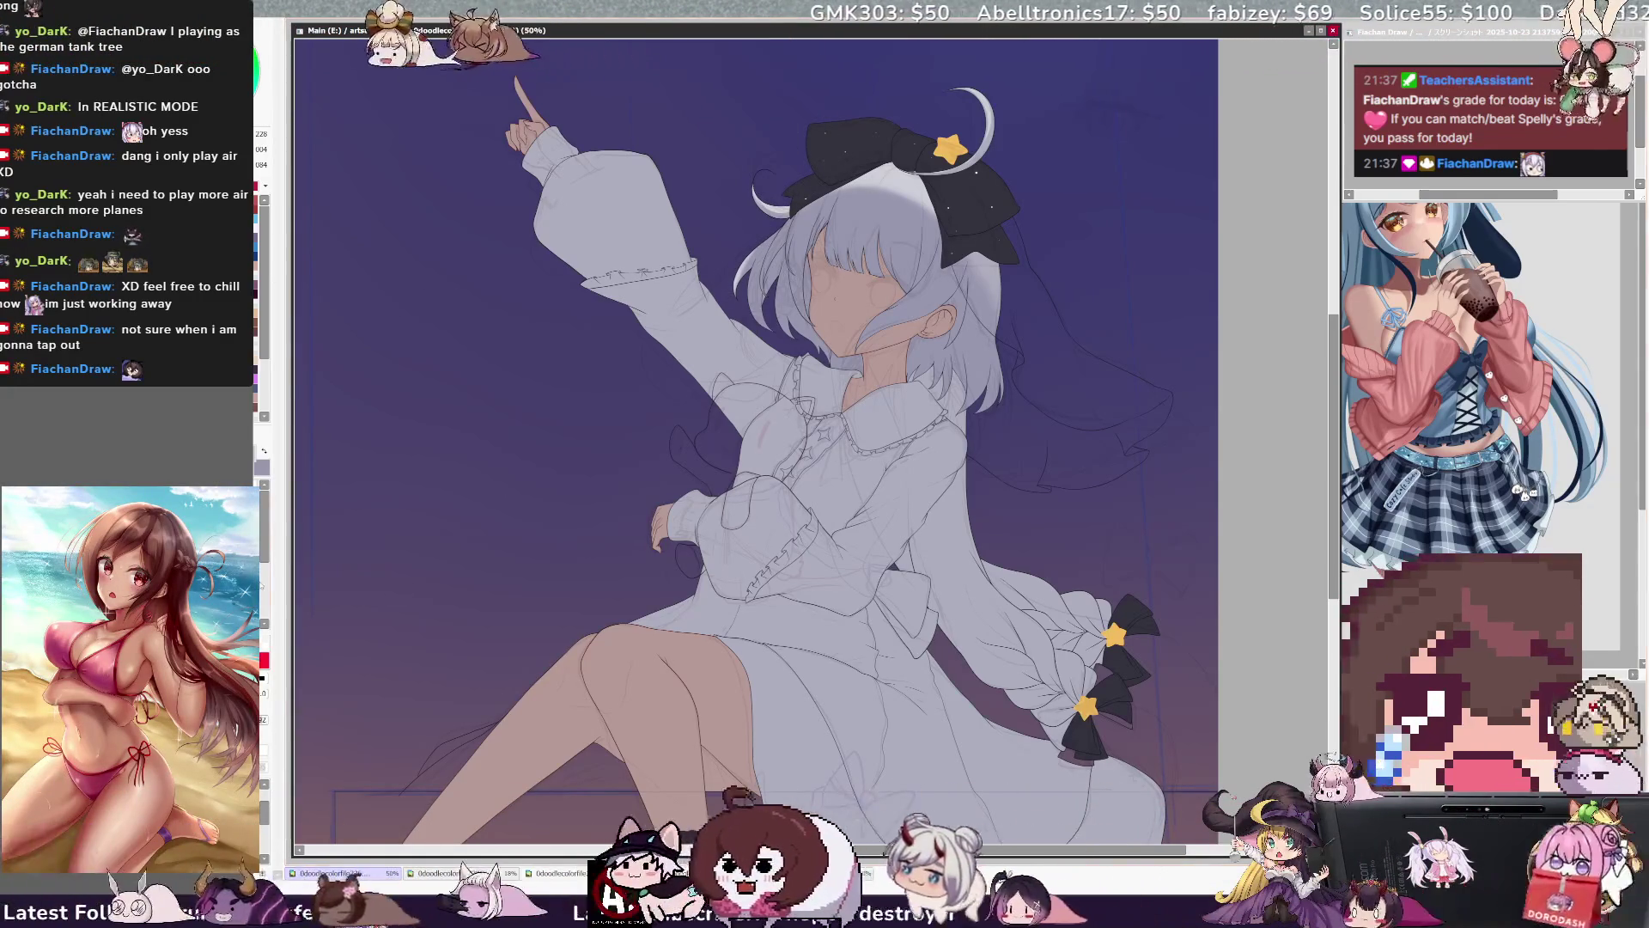
pyautogui.press(']')
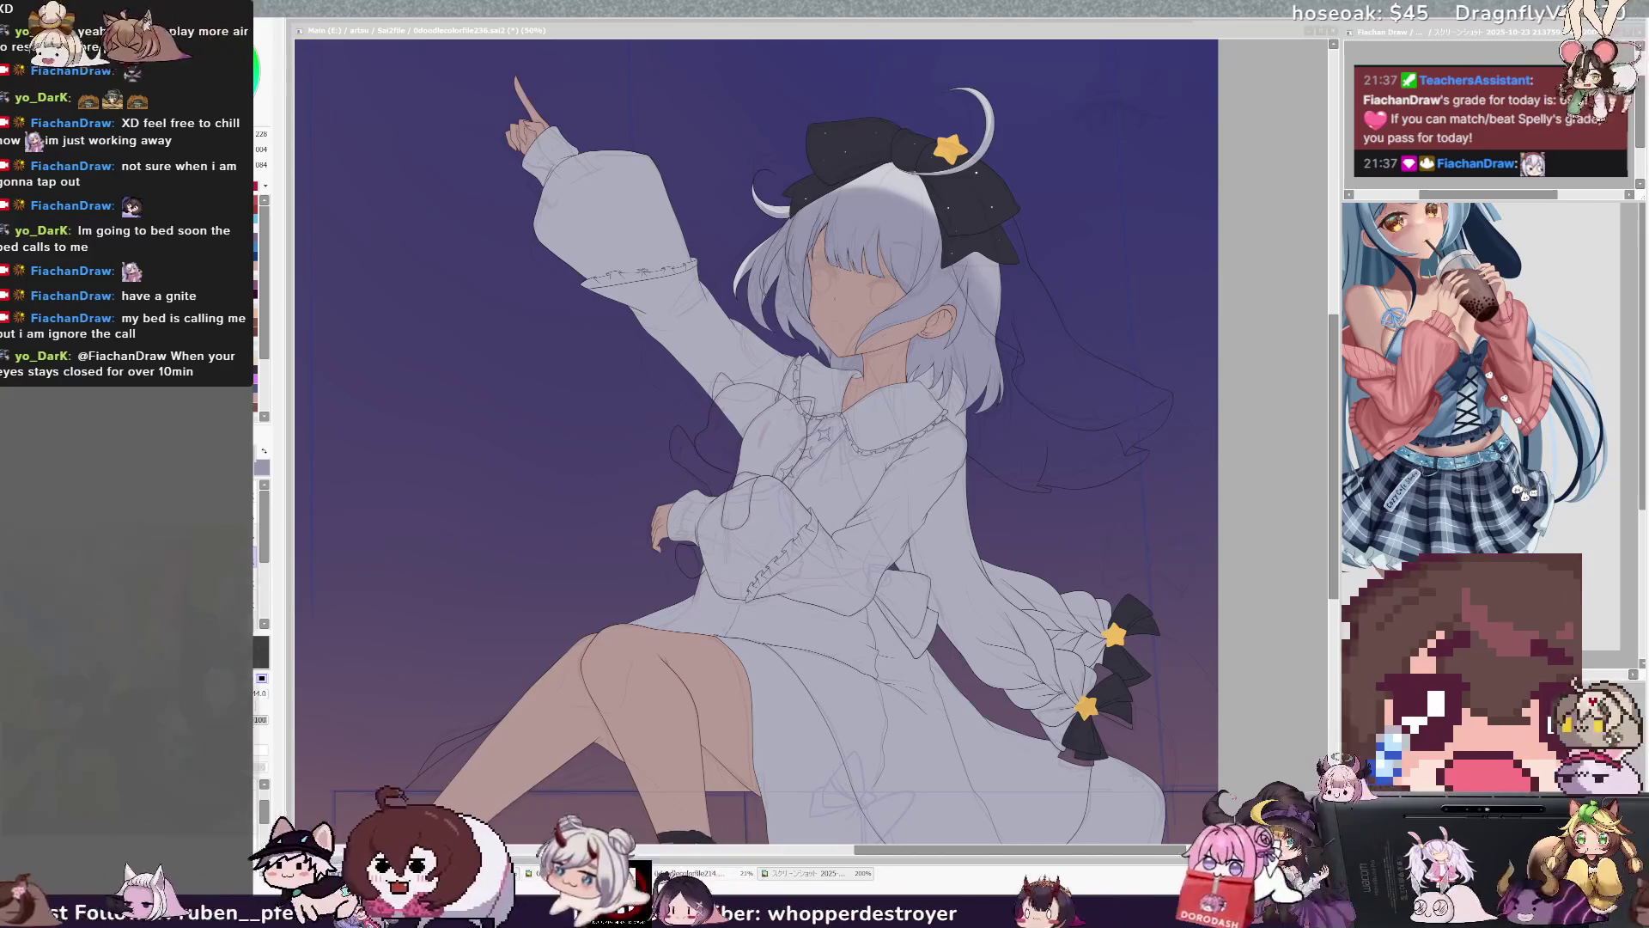
# Switch brushes and set the brush size to about 54, then 50, then 46 near the hat.
pyautogui.click(1065, 347)
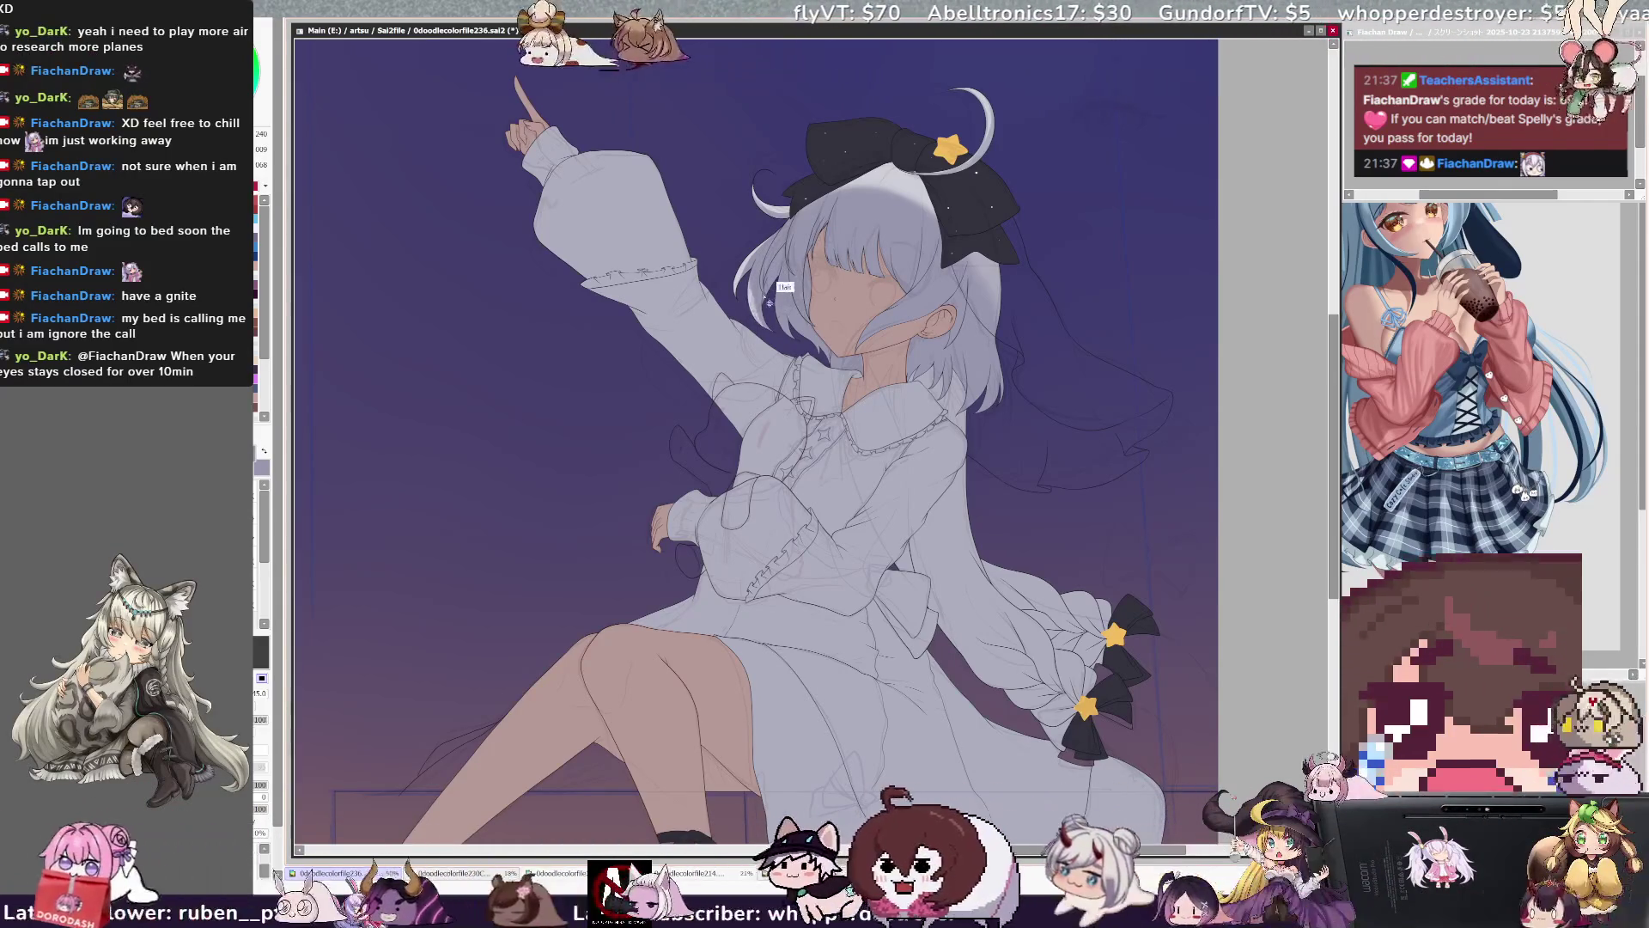
pyautogui.press(']')
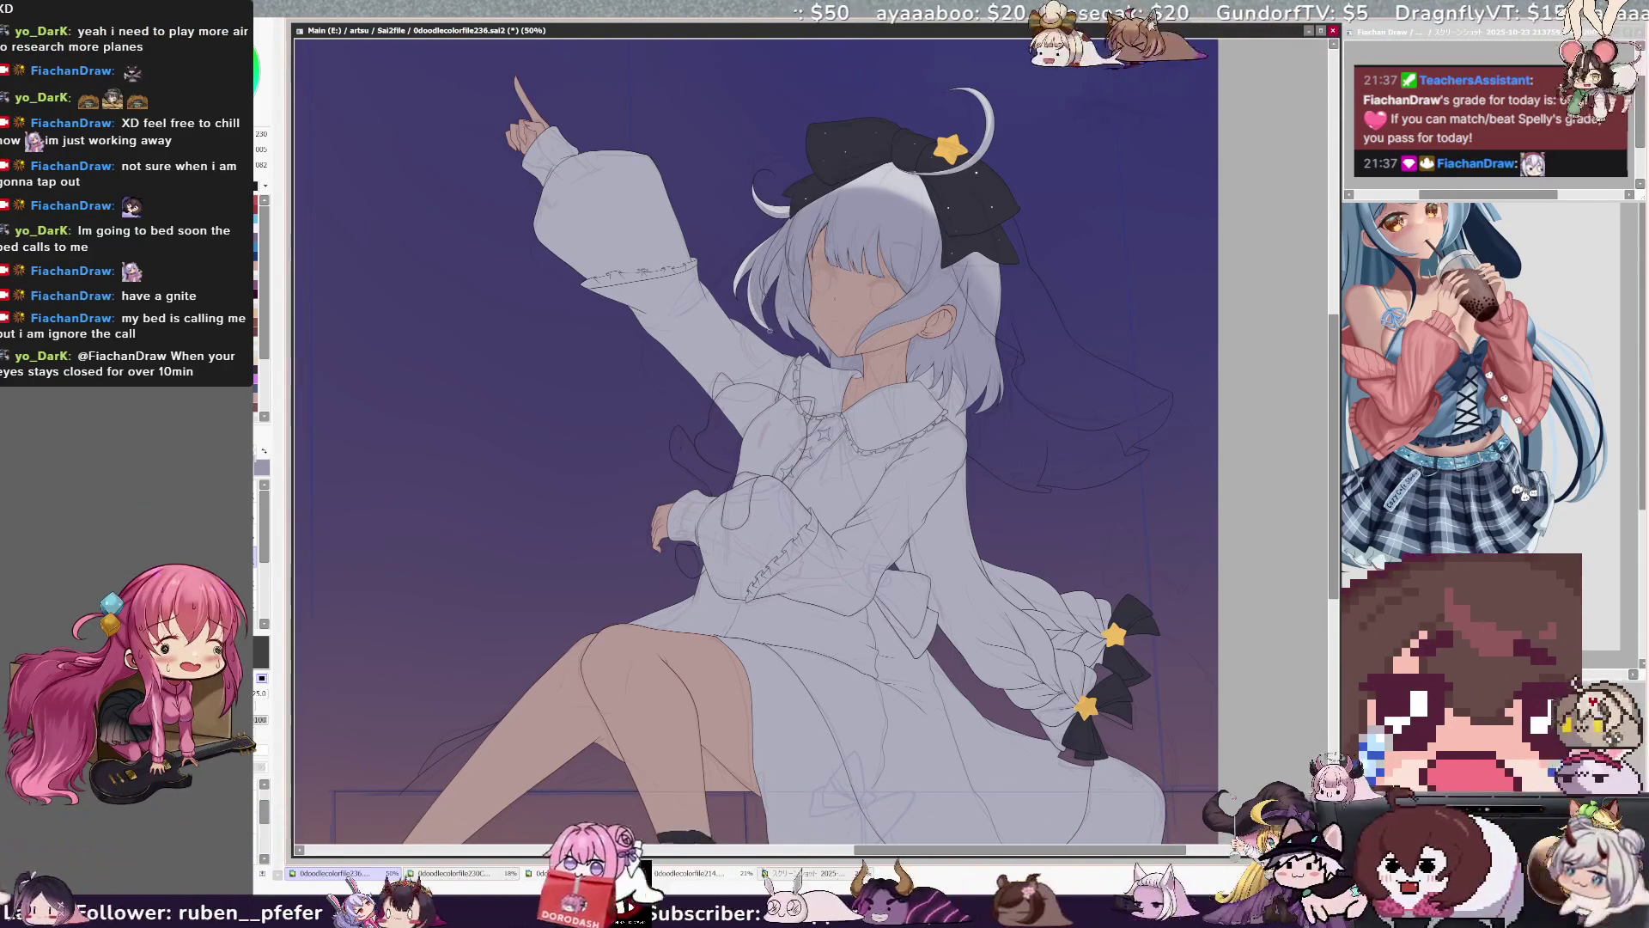
pyautogui.keyDown('alt'); pyautogui.click(882, 207); pyautogui.keyUp('alt')
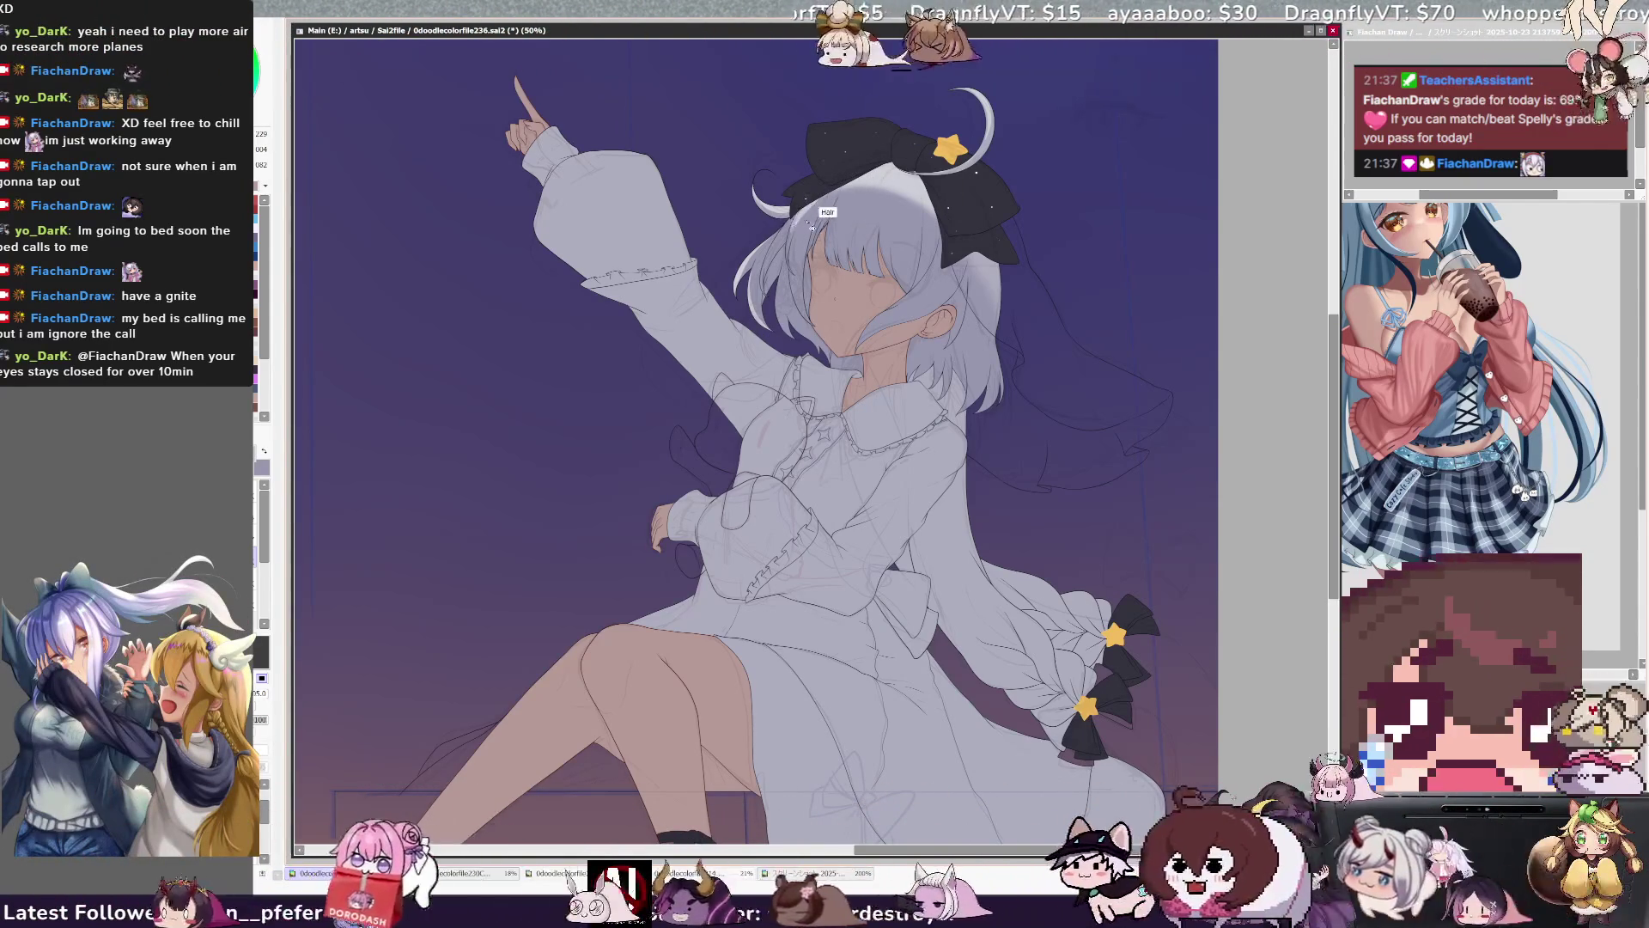
pyautogui.keyDown('ctrl'); pyautogui.keyDown('alt'); pyautogui.moveTo(797, 204); pyautogui.dragTo(860, 204); pyautogui.keyUp('alt'); pyautogui.keyUp('ctrl')
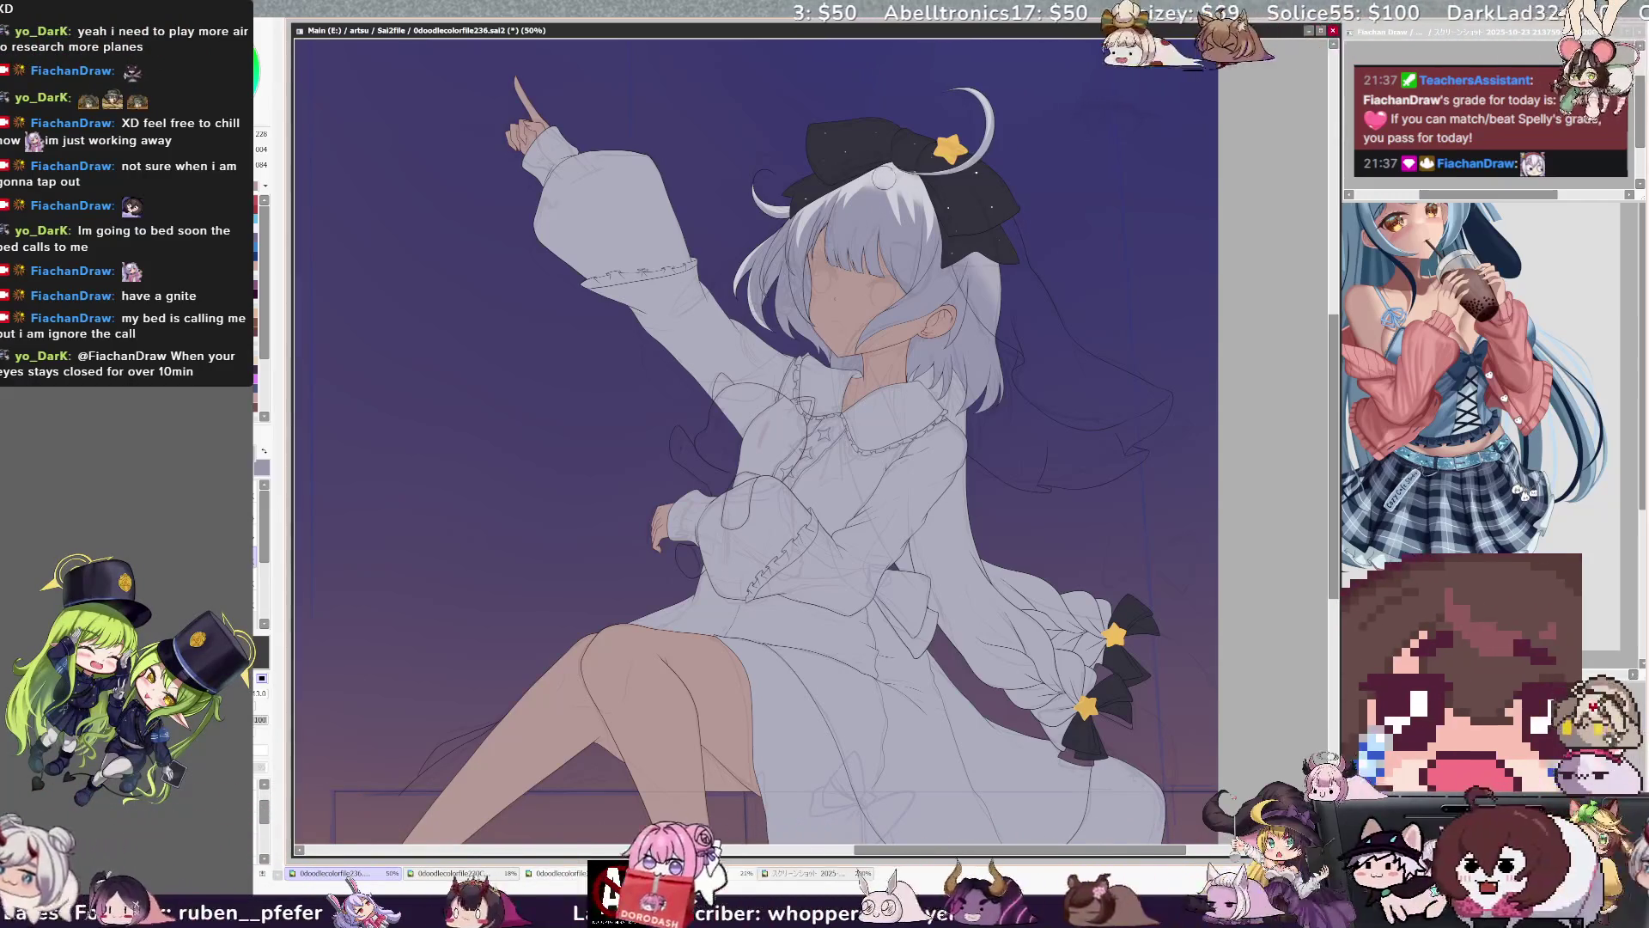
pyautogui.press('n')
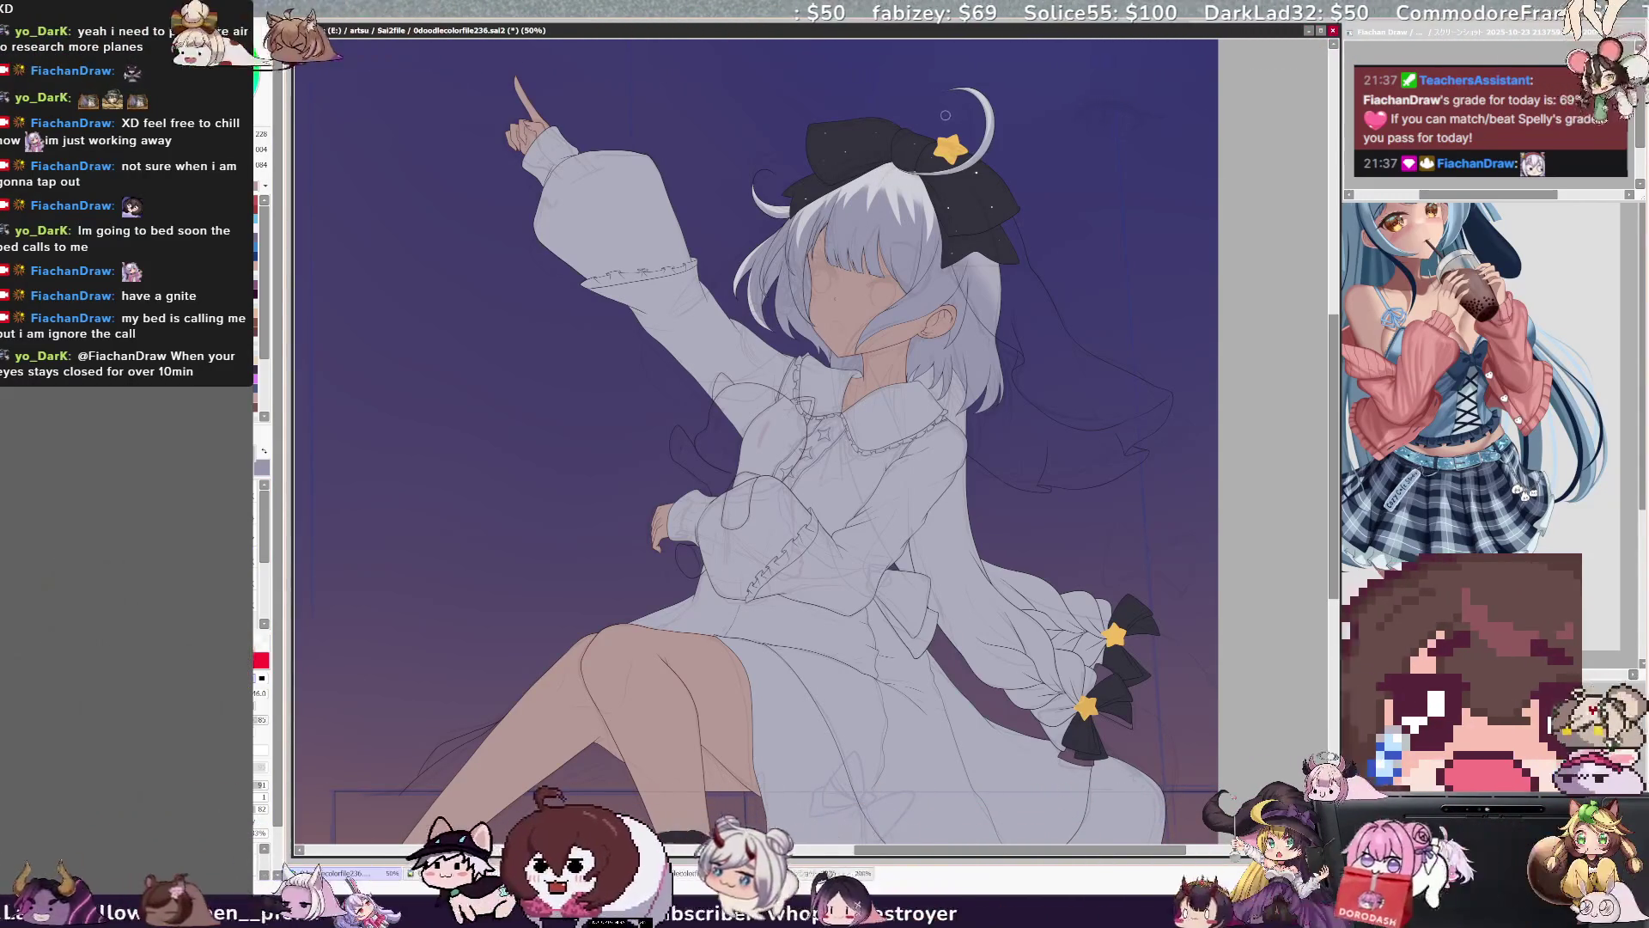
pyautogui.press(']')
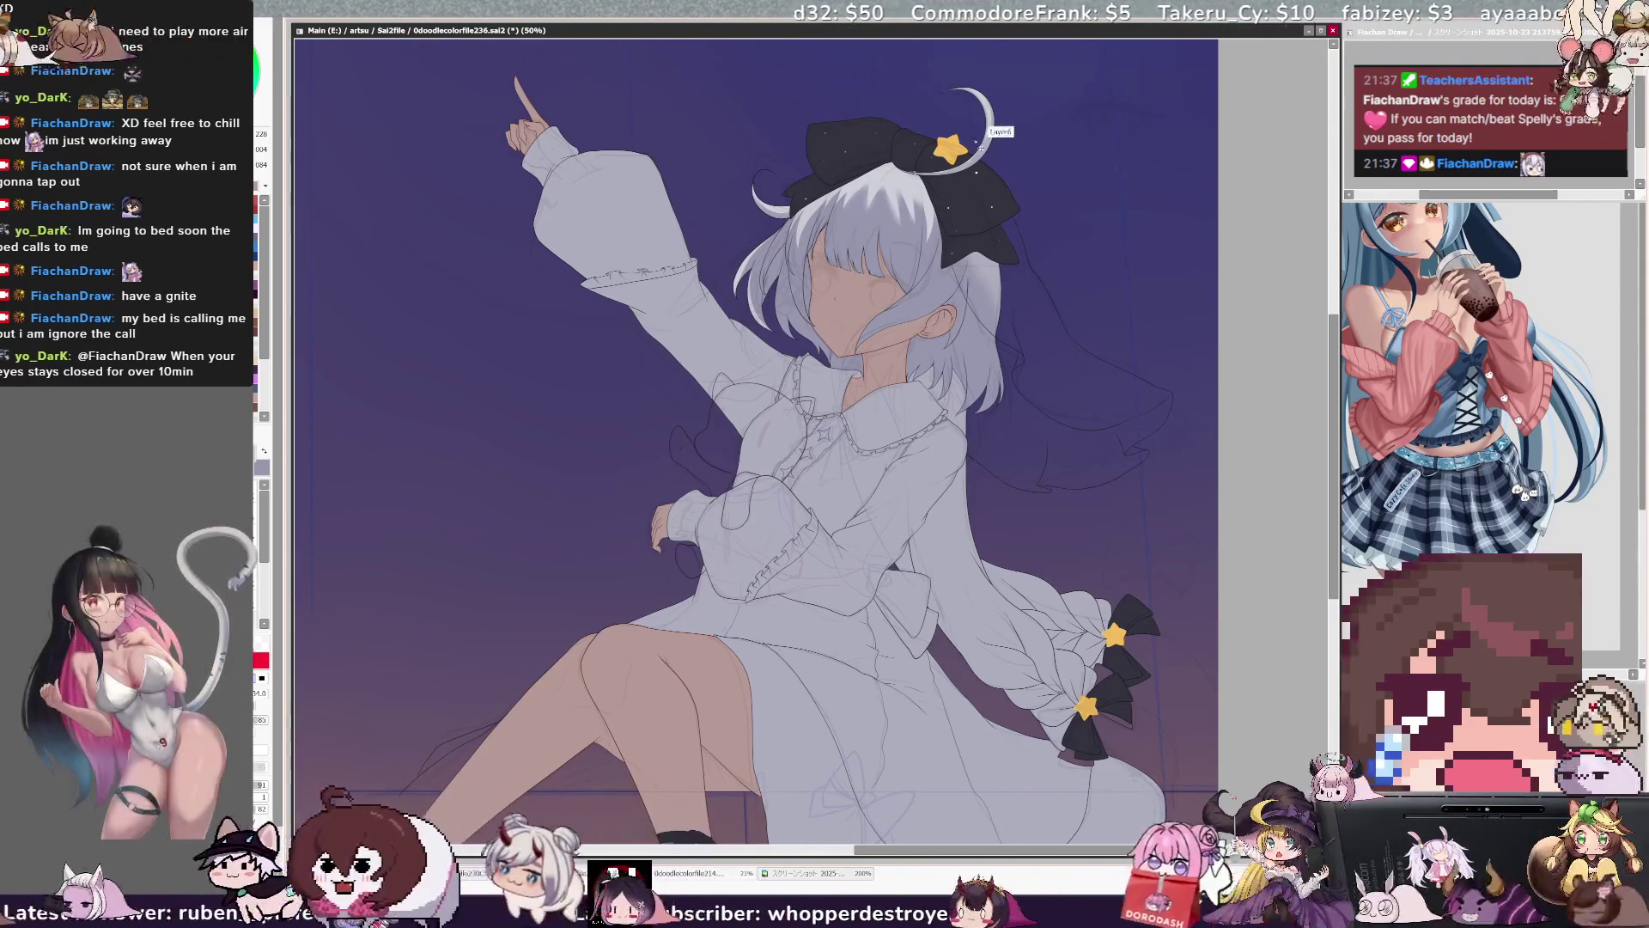
pyautogui.press(']')
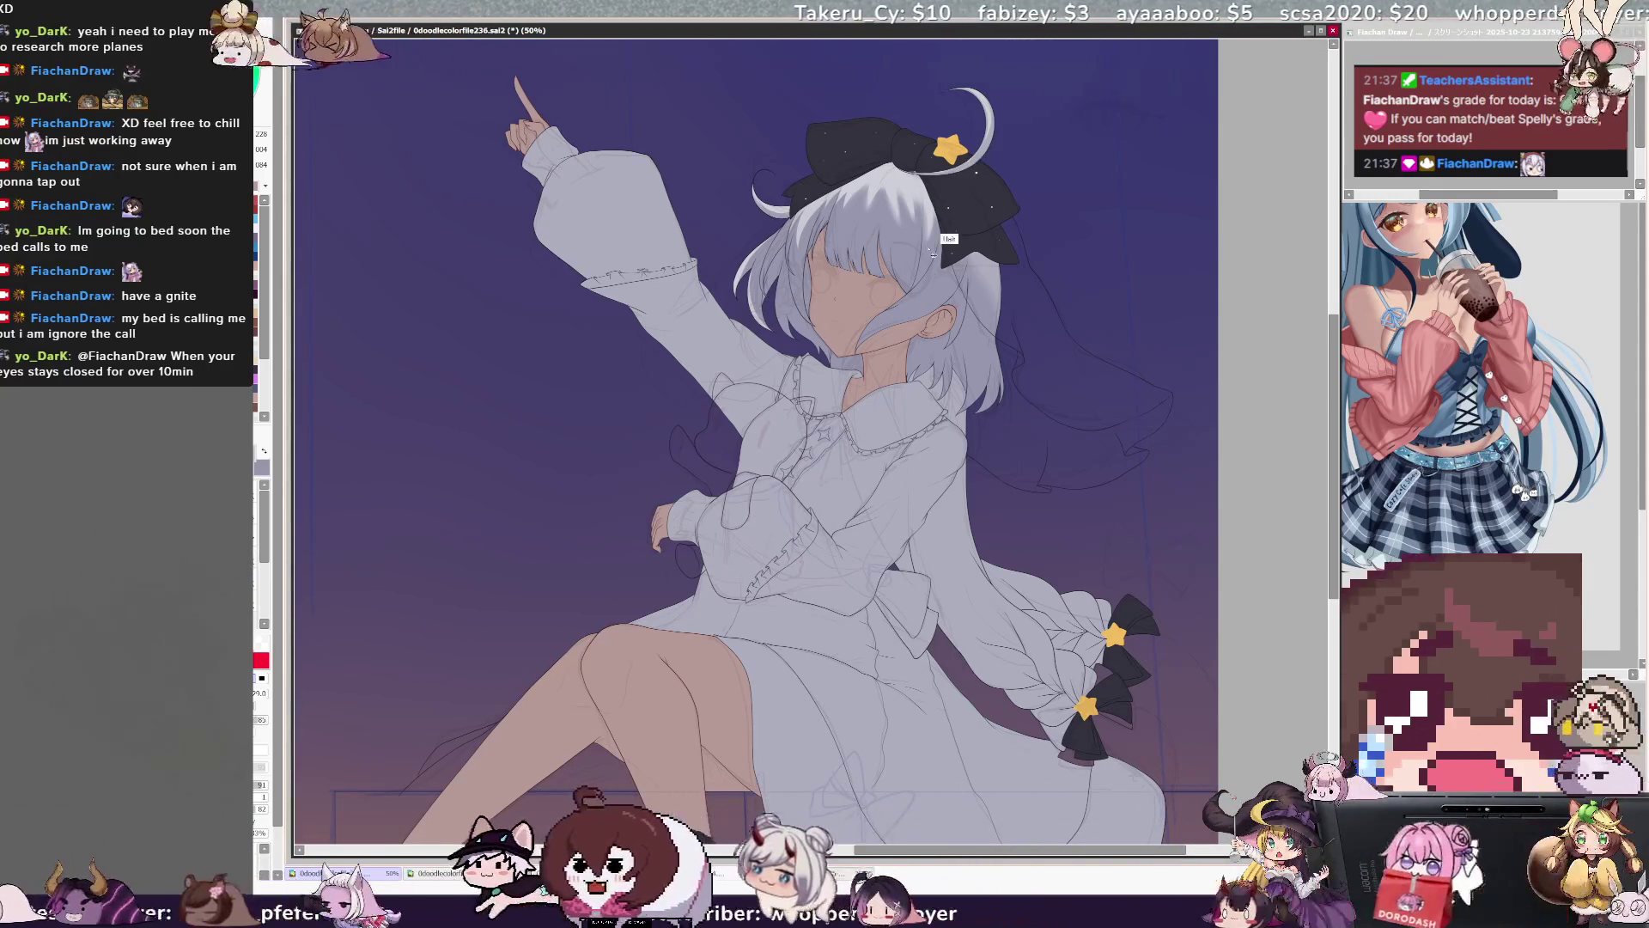
# Sample the hair colours from the artwork, then mirror the canvas view horizontally.
pyautogui.press('e')
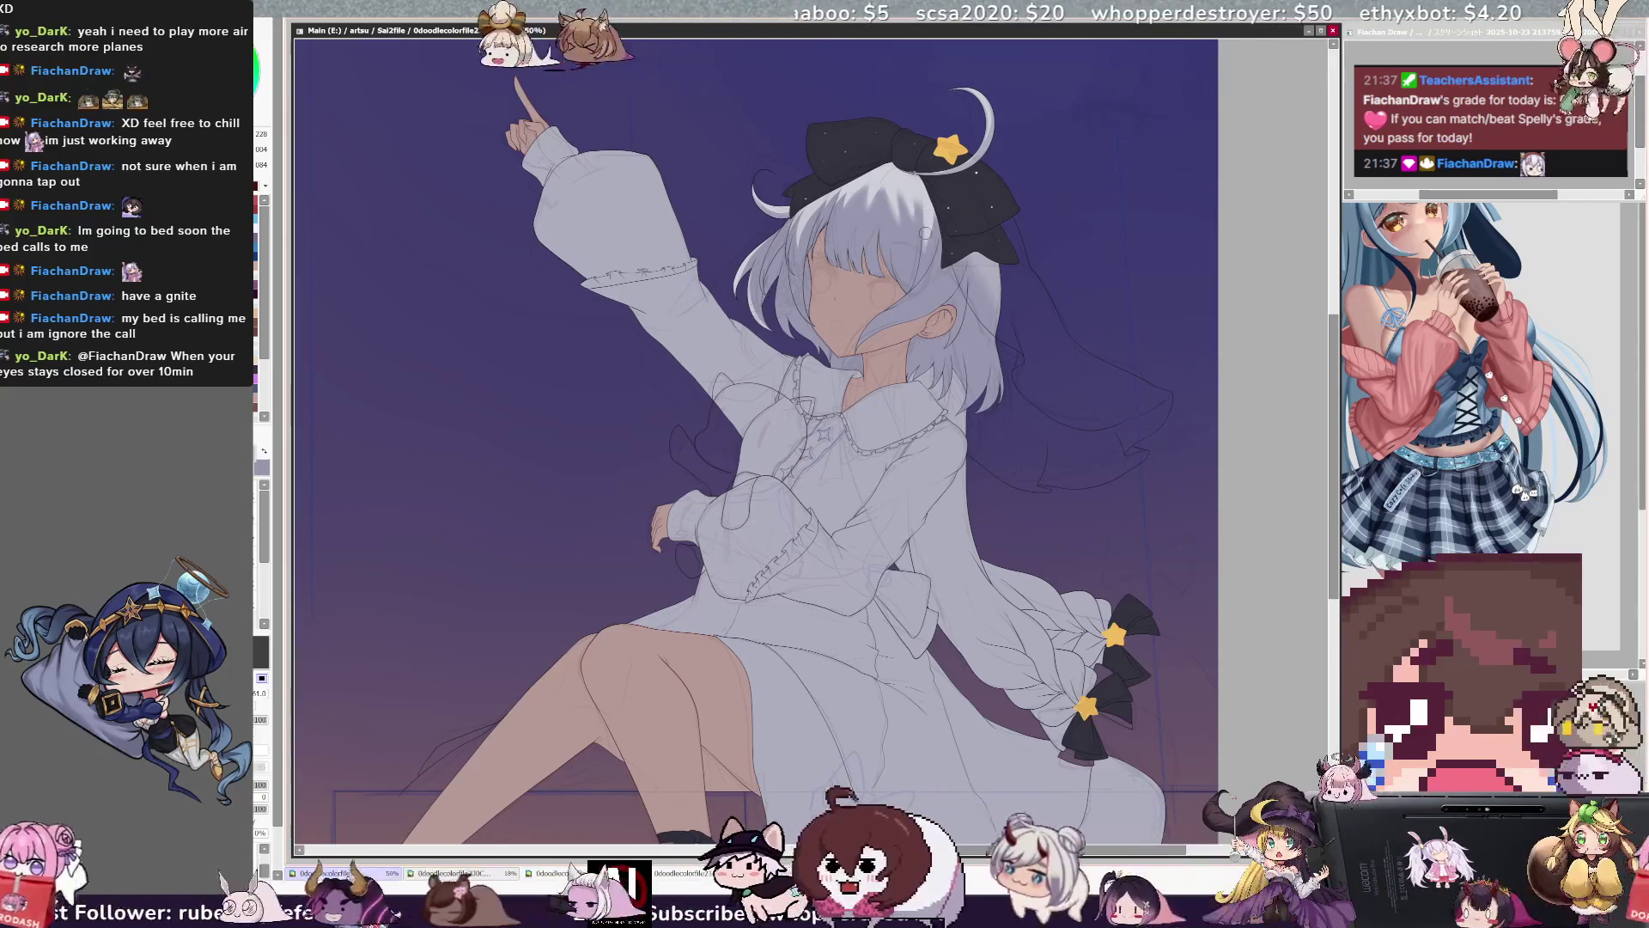
pyautogui.keyDown('alt'); pyautogui.click(921, 219); pyautogui.keyUp('alt')
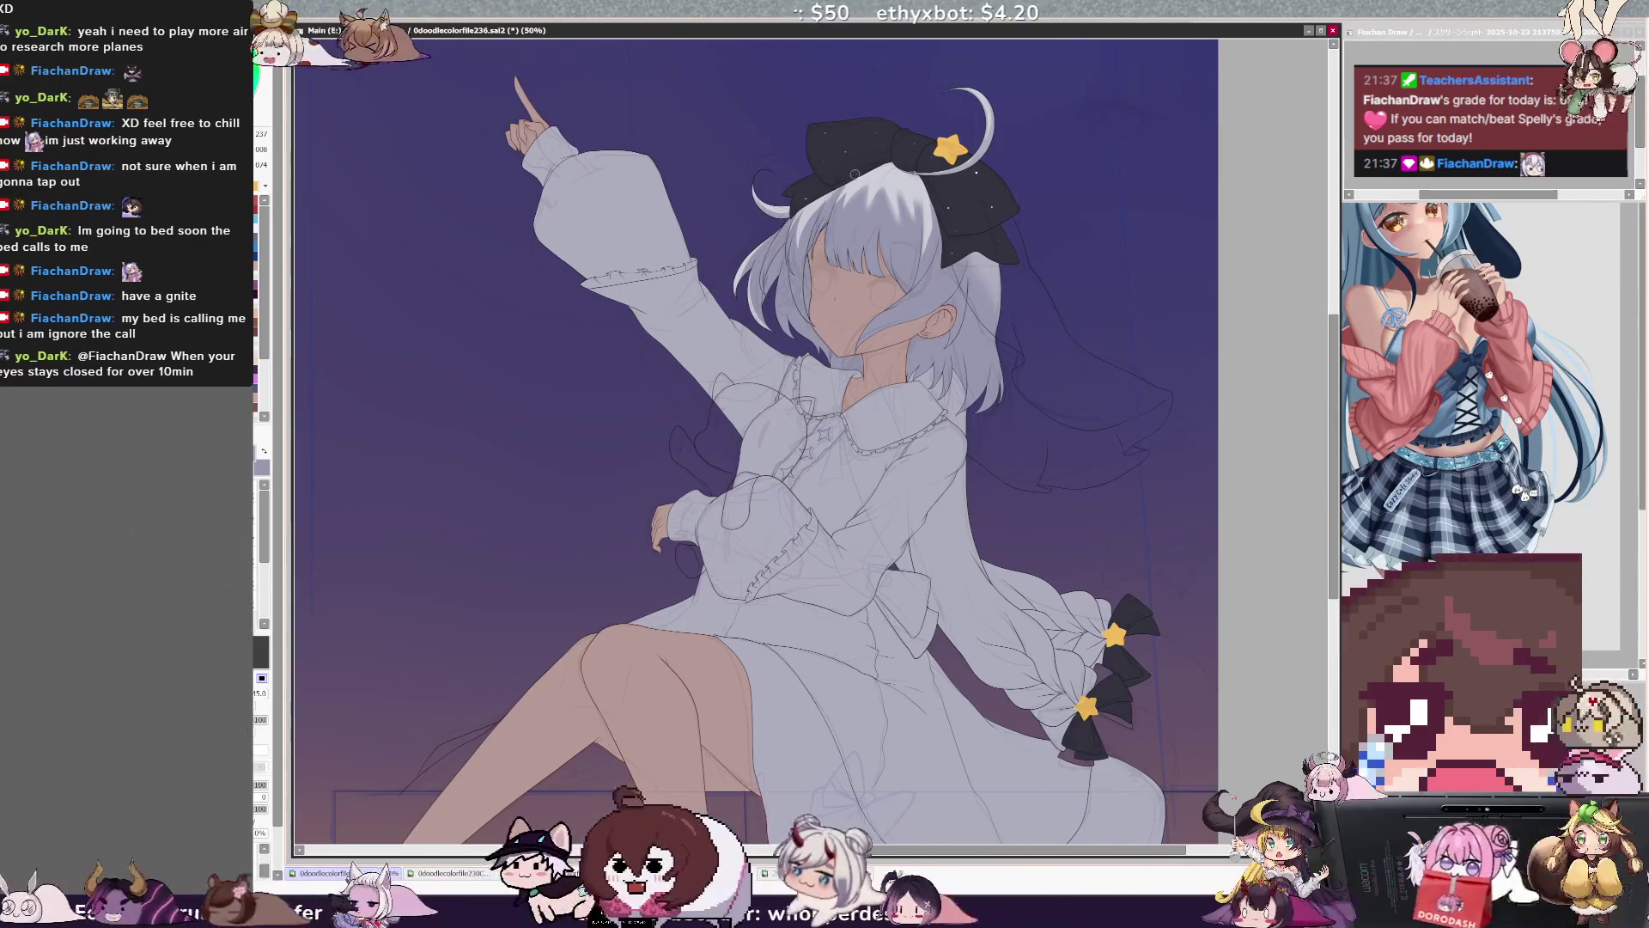
pyautogui.keyDown('alt'); pyautogui.click(832, 227); pyautogui.keyUp('alt')
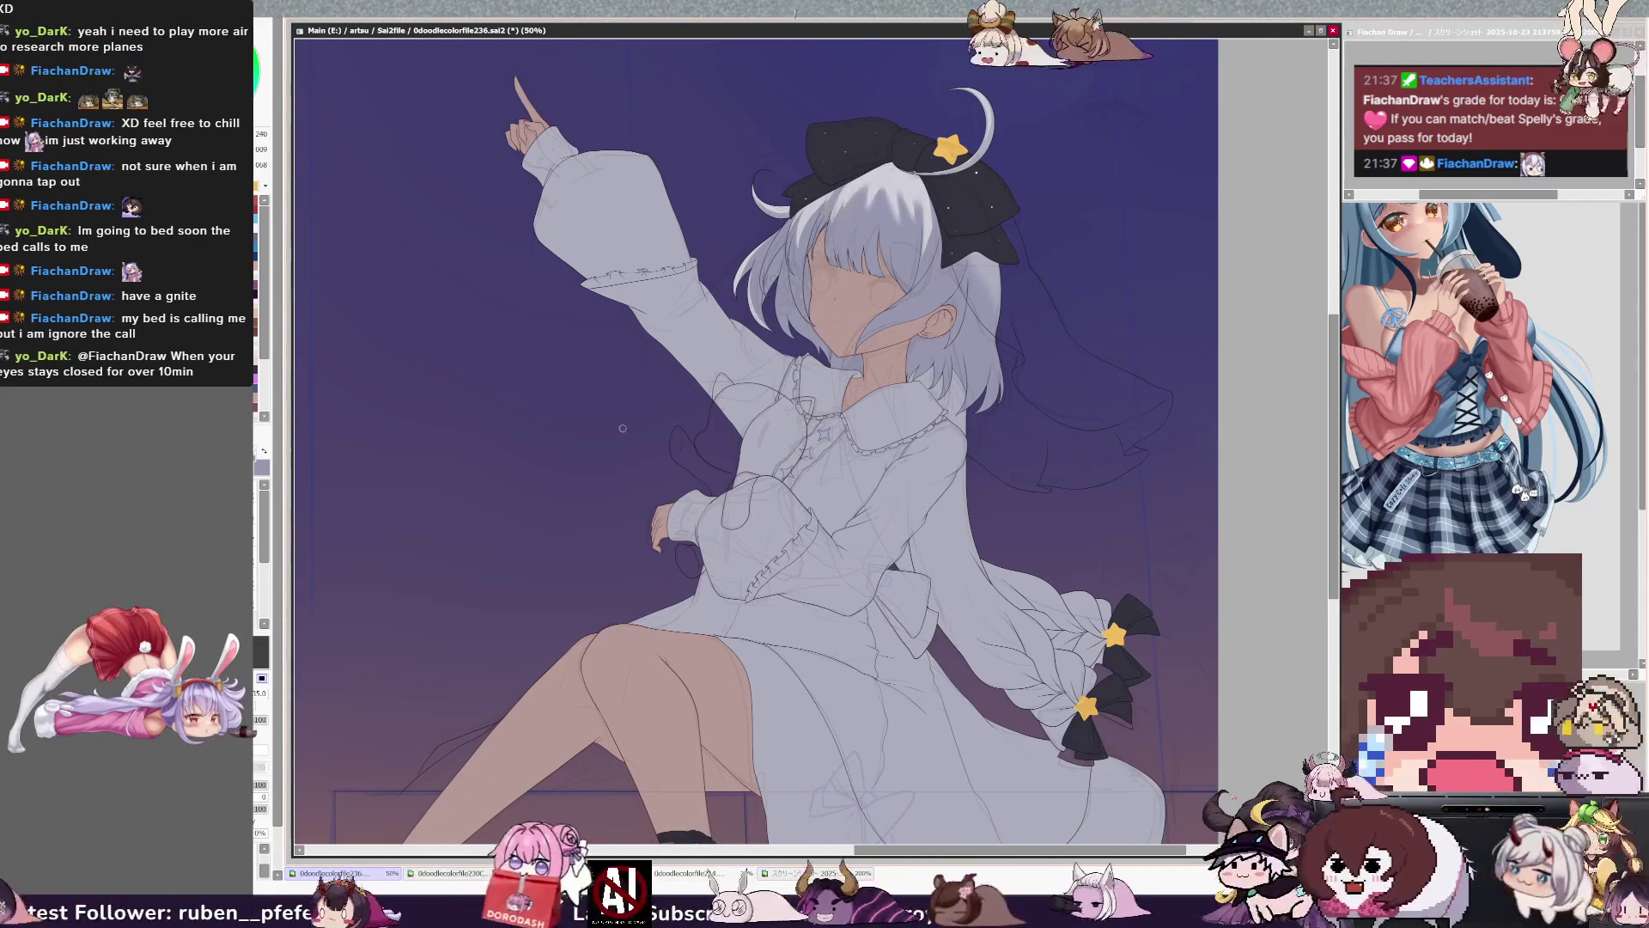
pyautogui.press('e')
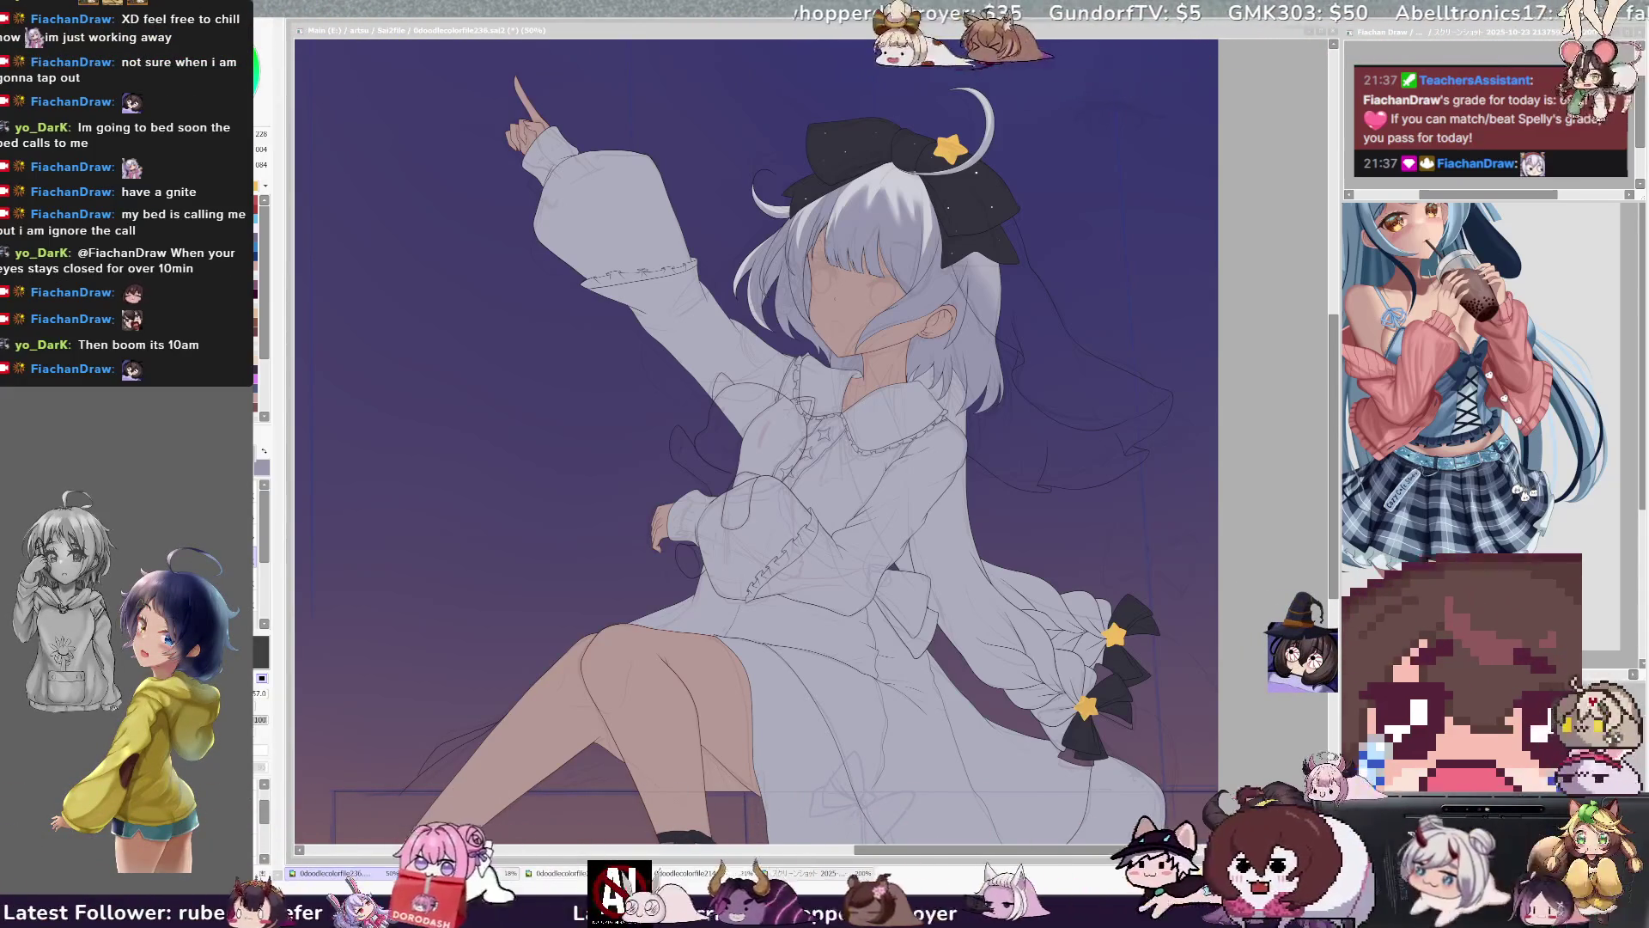
pyautogui.click(1292, 308)
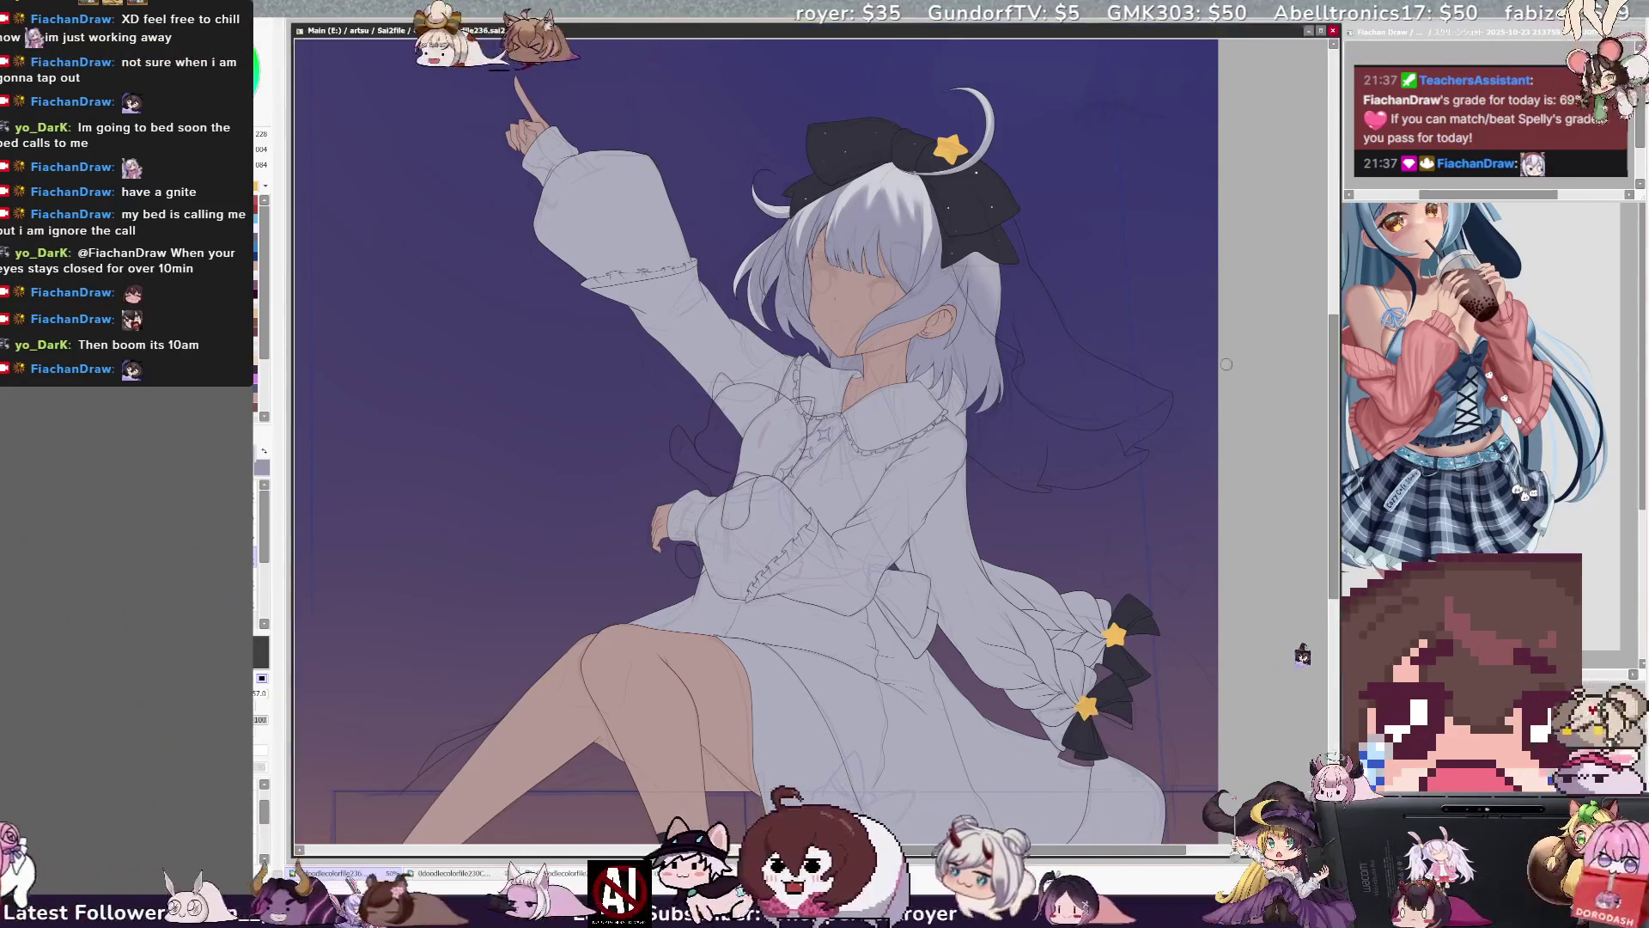
pyautogui.press('h')
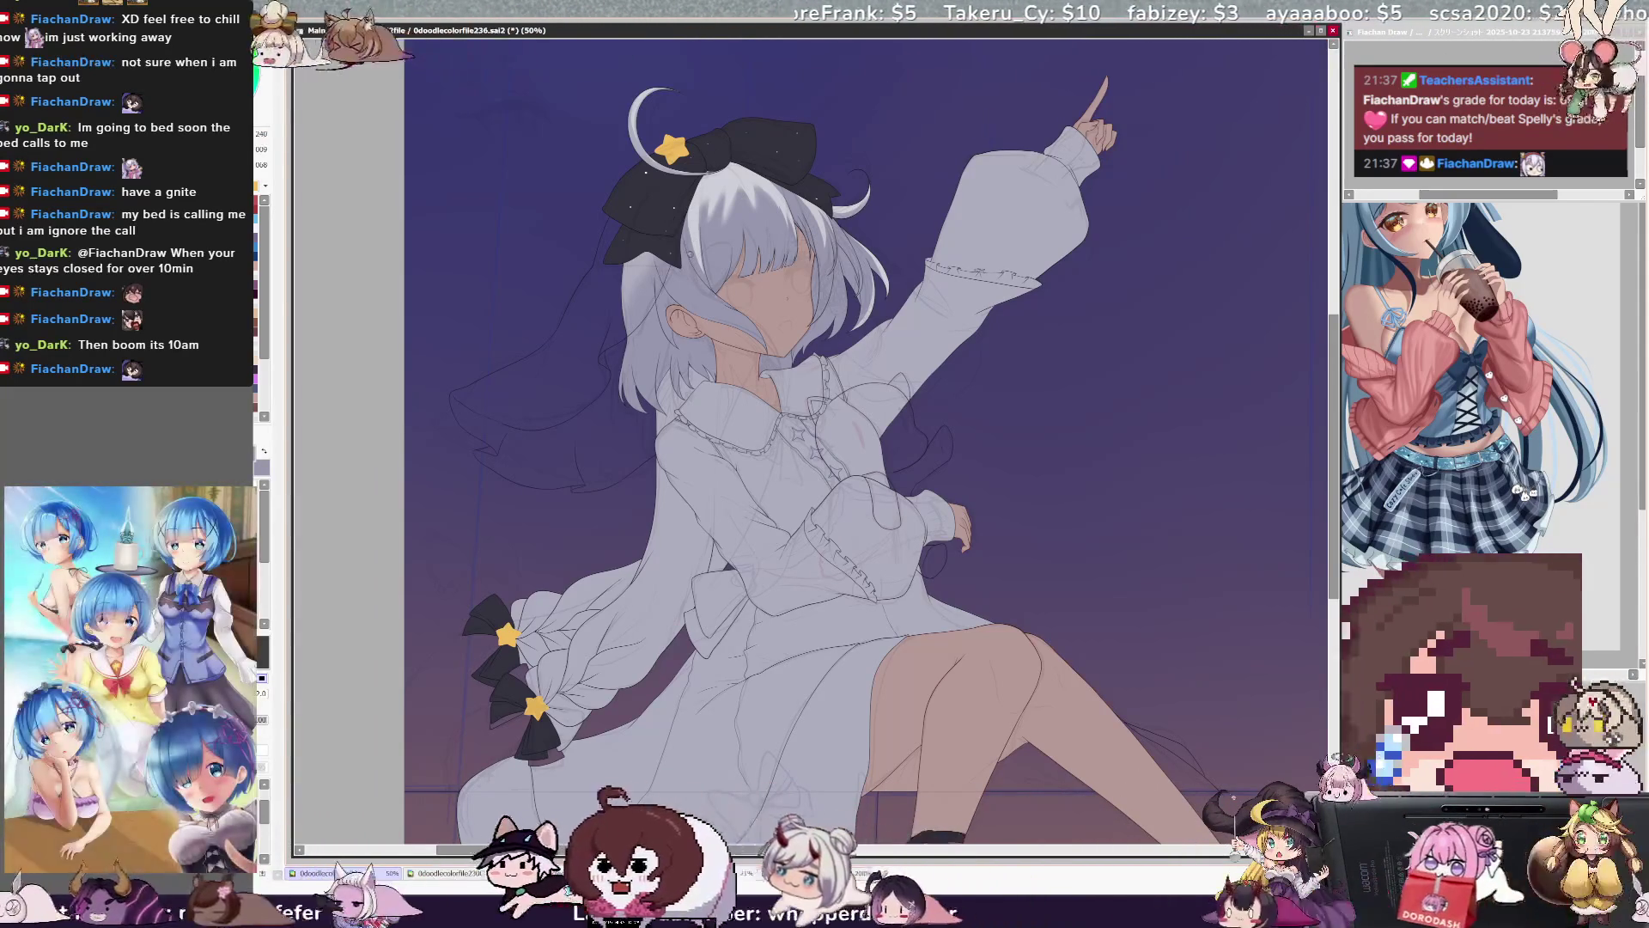
# Sample two hair shades near the ear, switch to the brush, and unflip the canvas view.
pyautogui.keyDown('alt'); pyautogui.click(717, 313); pyautogui.keyUp('alt')
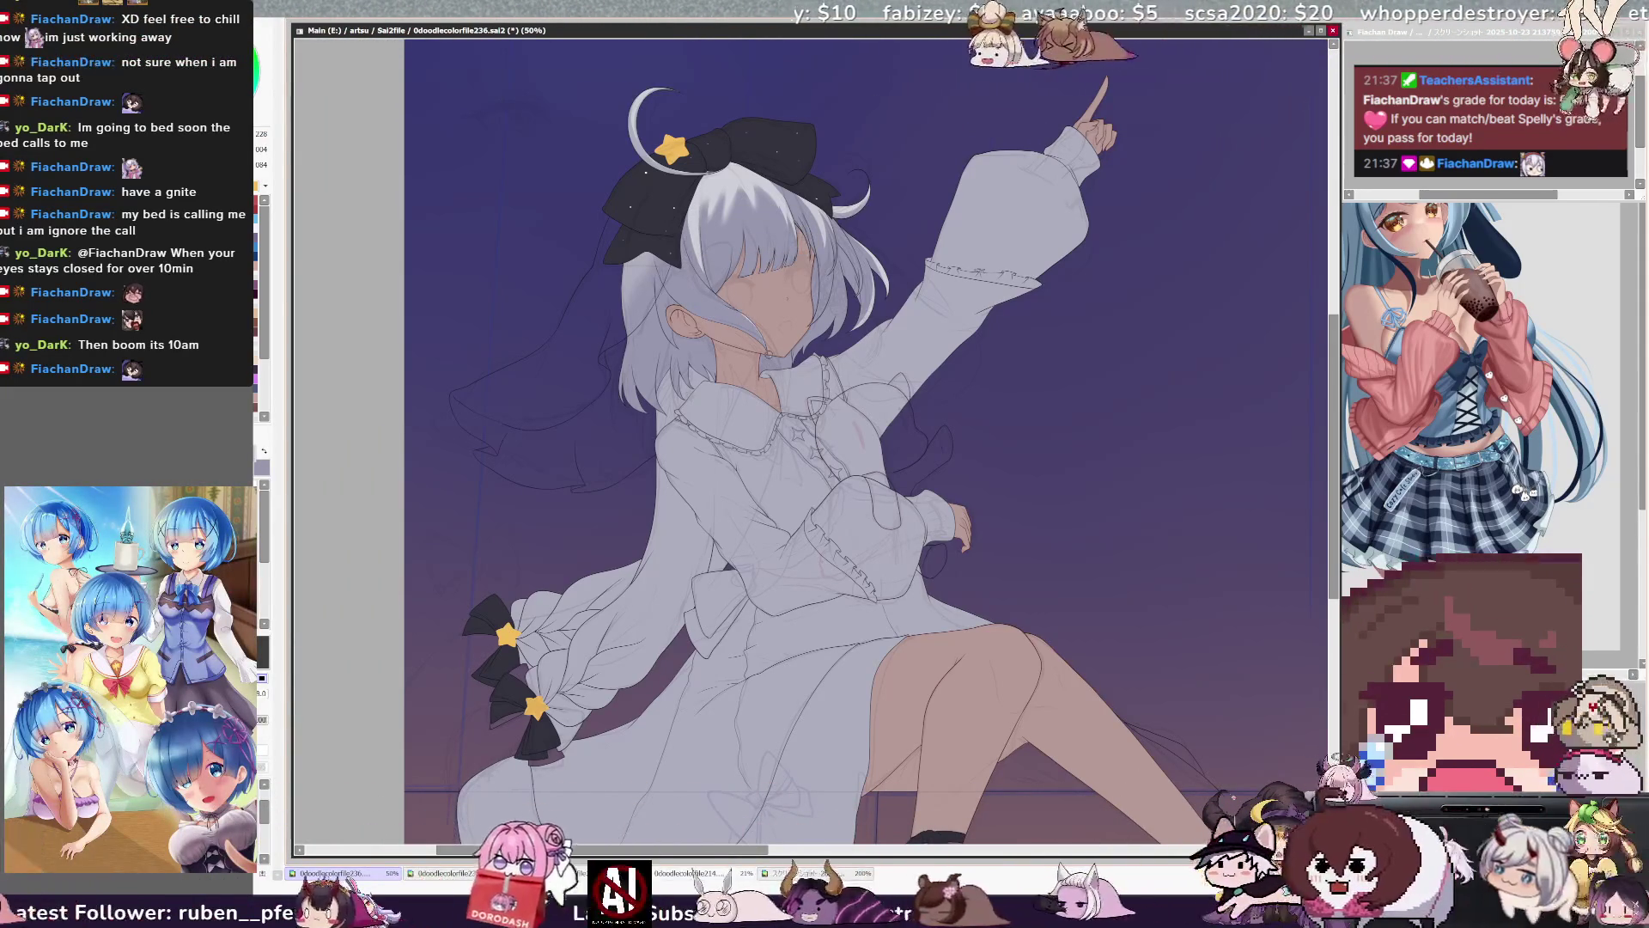
pyautogui.keyDown('alt'); pyautogui.click(790, 186); pyautogui.keyUp('alt')
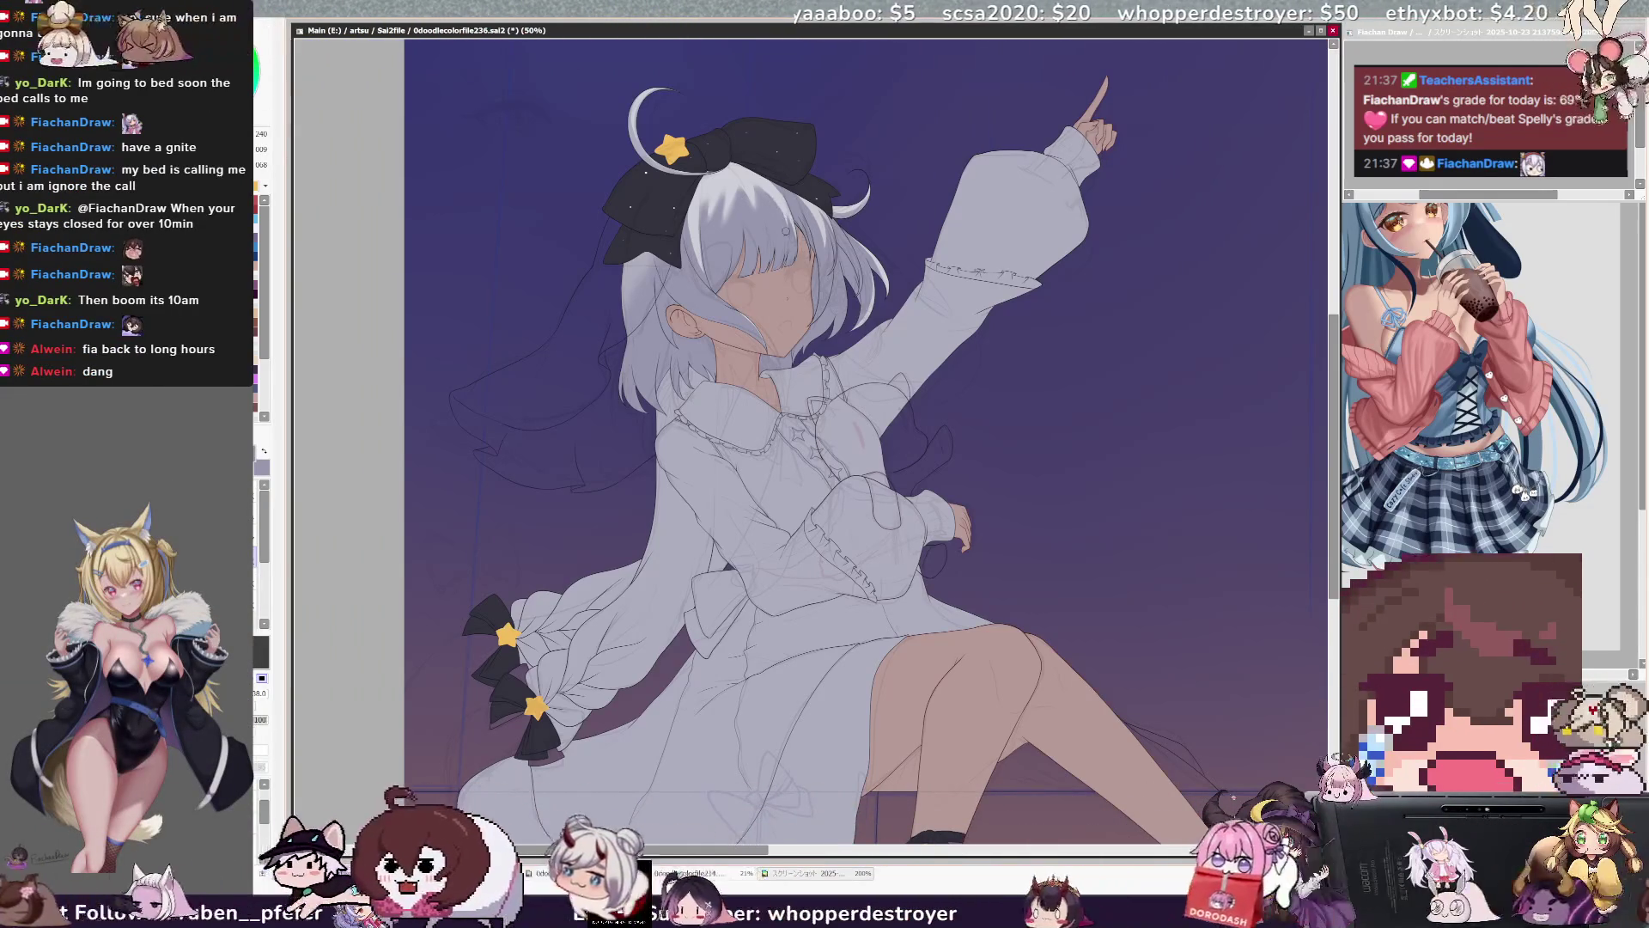
pyautogui.press('b')
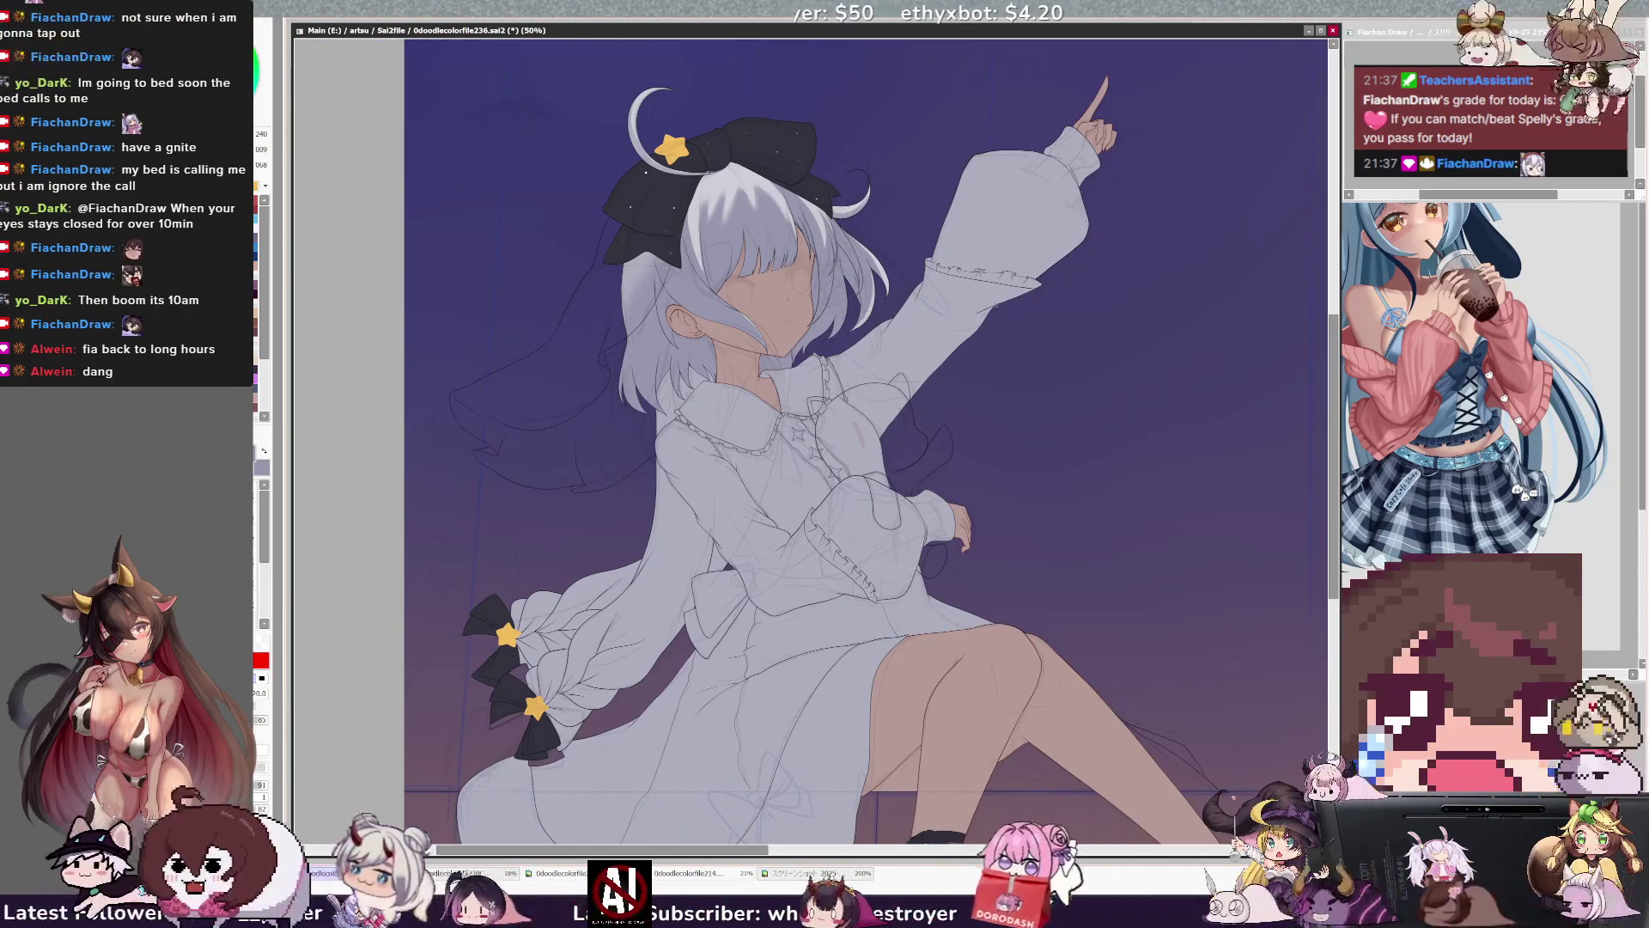
pyautogui.press('h')
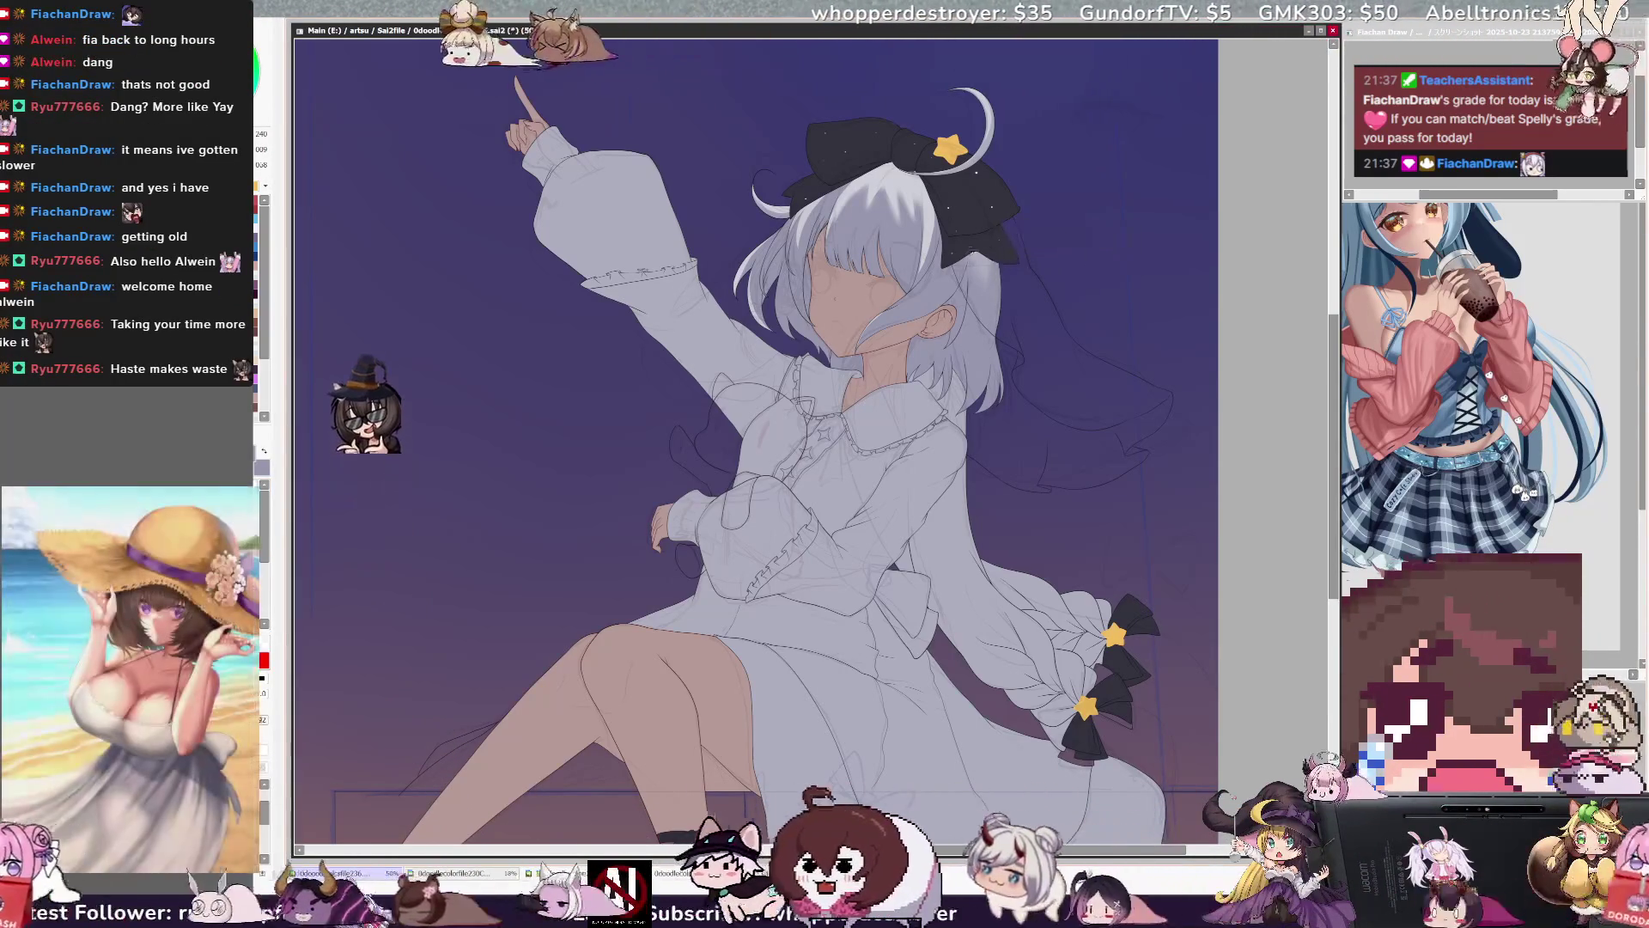
# Eyedrop two nearby hair shades and move the canvas up to show the legs and ankle ribbon.
pyautogui.keyDown('alt'); pyautogui.click(974, 275); pyautogui.keyUp('alt')
pyautogui.keyDown('alt'); pyautogui.click(974, 273); pyautogui.keyUp('alt')
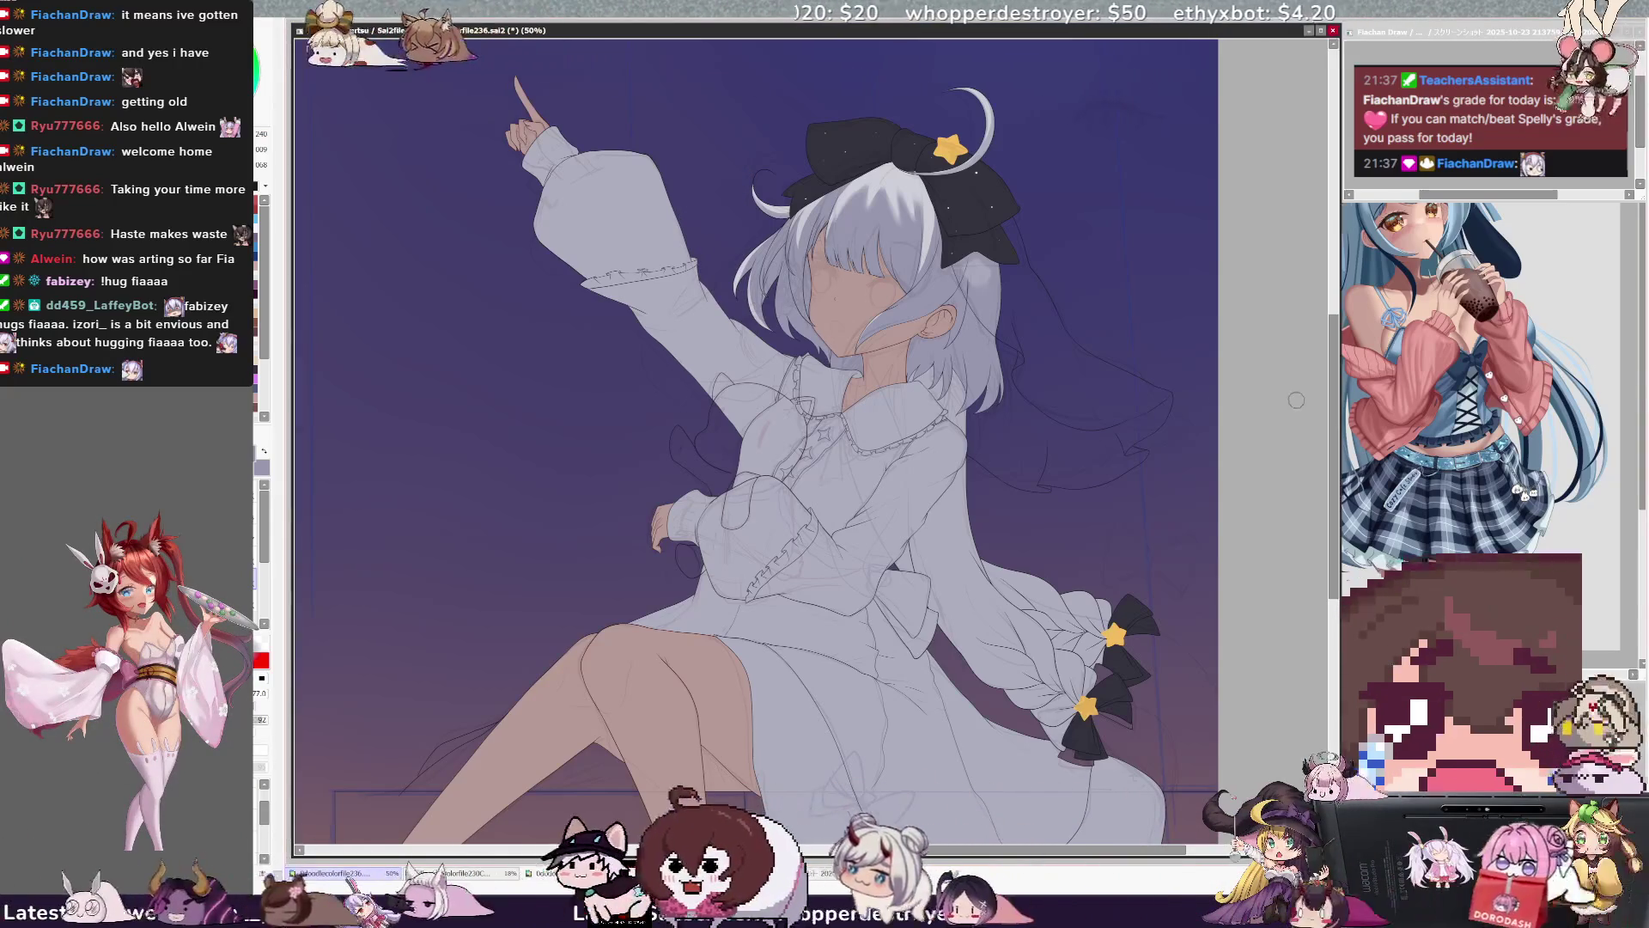
pyautogui.moveTo(1334, 402); pyautogui.dragTo(1336, 421)
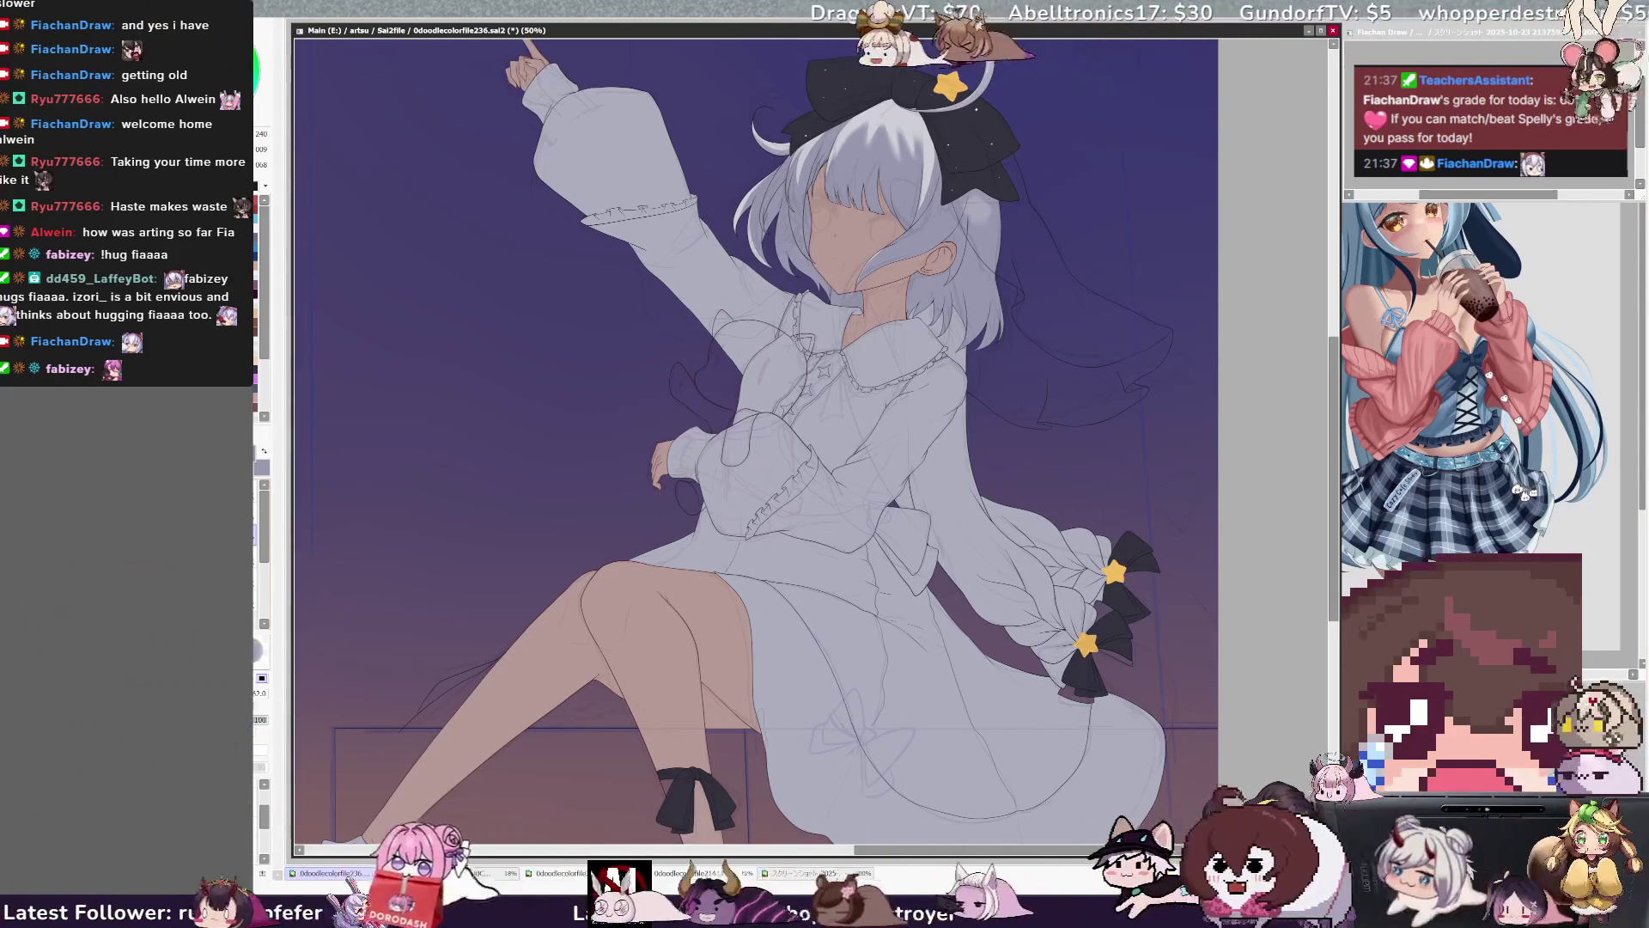
# Resize the brush from very large to about 339, then down to a small size.
pyautogui.moveTo(812, 146); pyautogui.dragTo(812, 146)
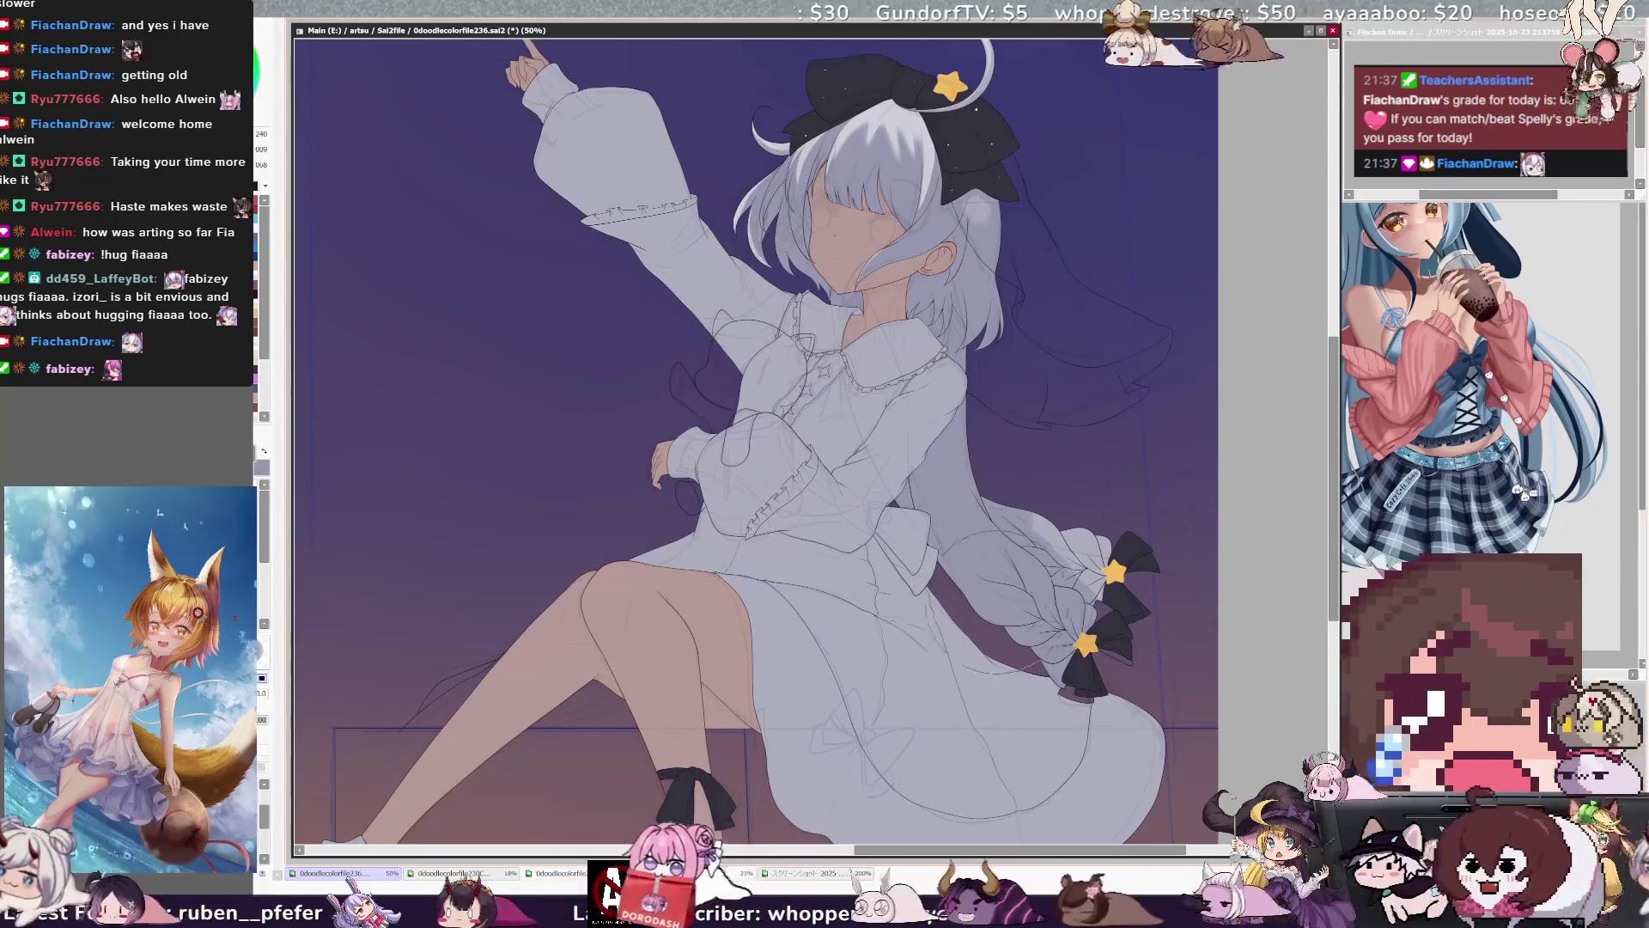
pyautogui.moveTo(970, 391); pyautogui.dragTo(969, 388)
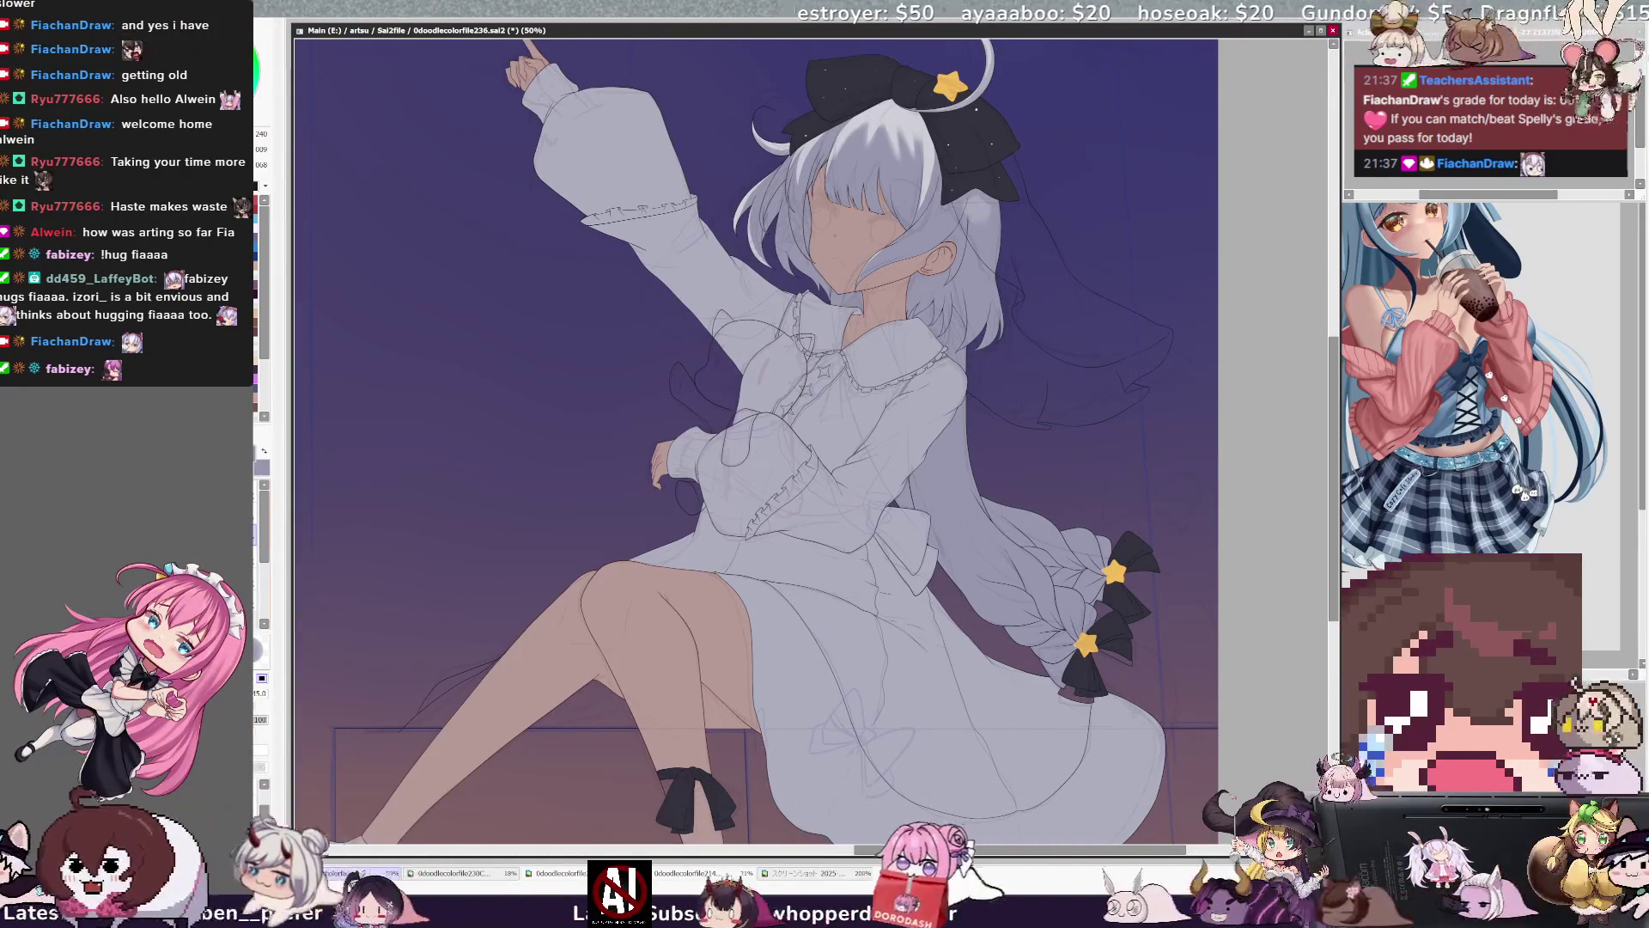
pyautogui.moveTo(604, 324); pyautogui.dragTo(604, 324)
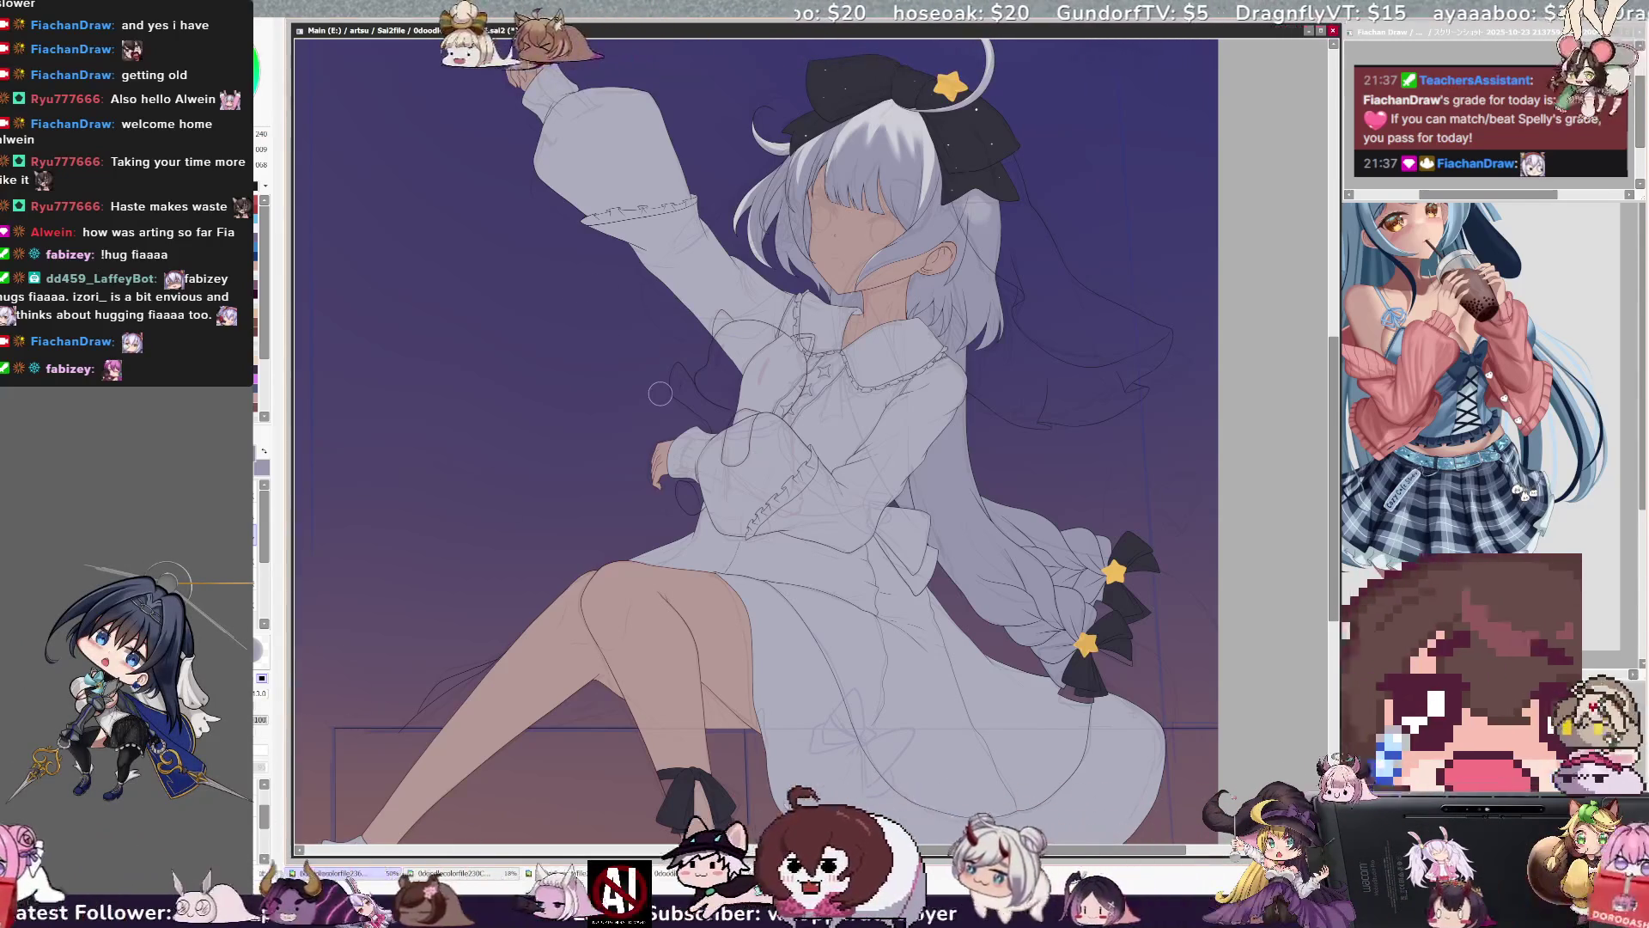
# Zoom to 100% on the collar and torso and fine-tune the brush size.
pyautogui.scroll(2, 651, 389)
pyautogui.moveTo(652, 389); pyautogui.dragTo(876, 412)
pyautogui.moveTo(879, 191); pyautogui.dragTo(875, 191)
pyautogui.moveTo(730, 146); pyautogui.dragTo(730, 146)
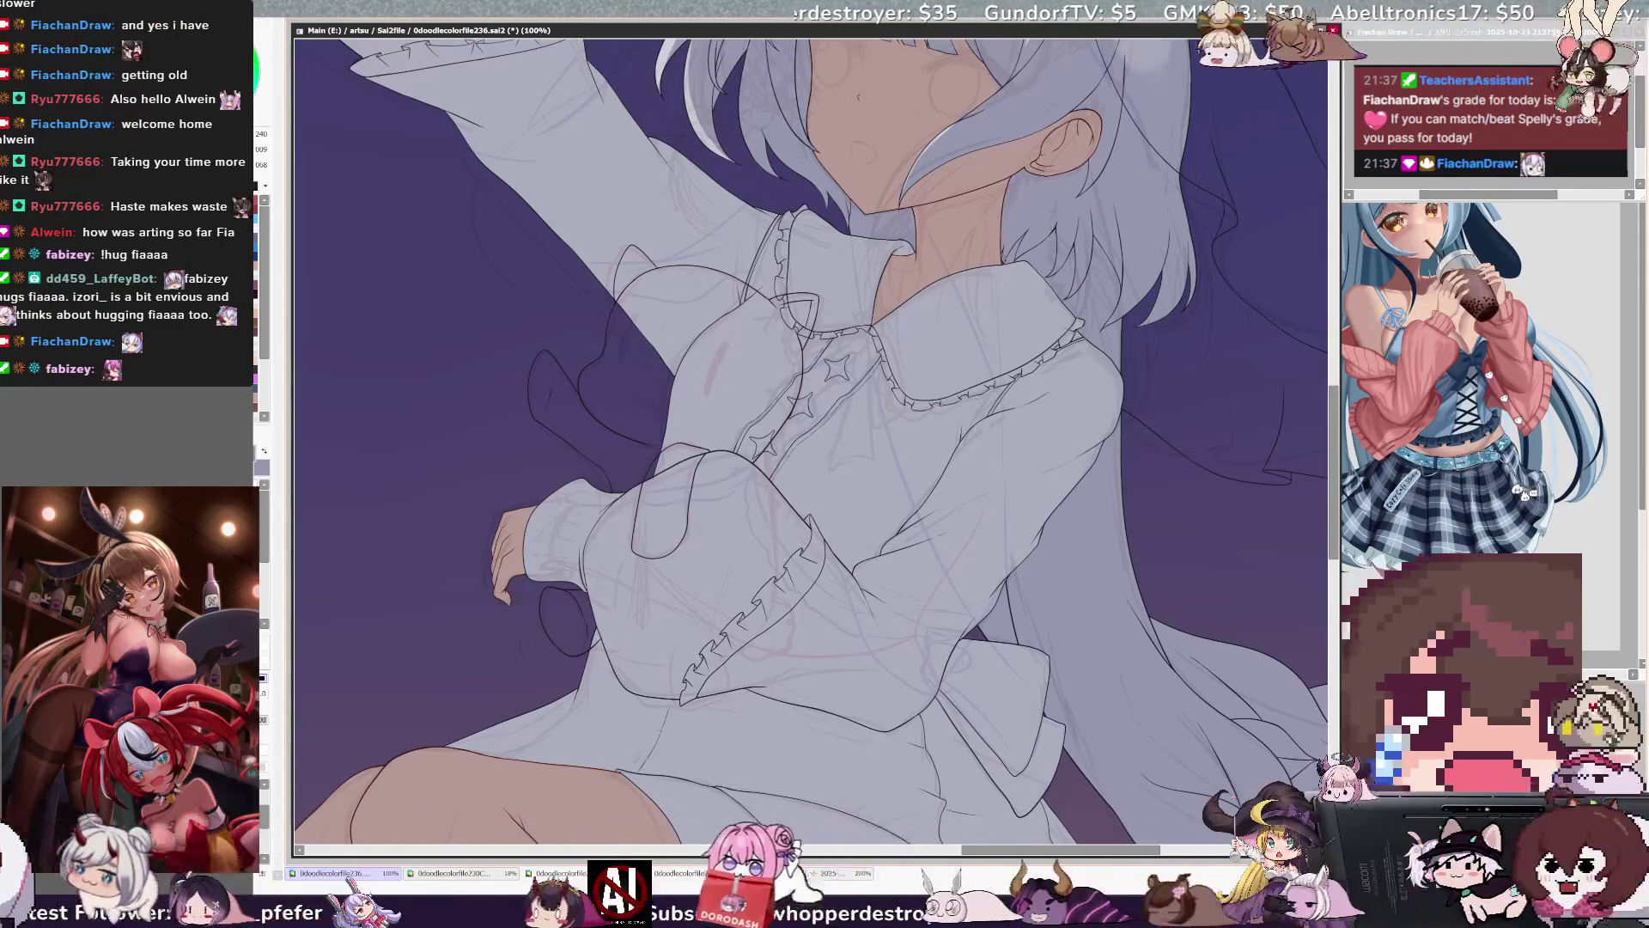
pyautogui.press('[')
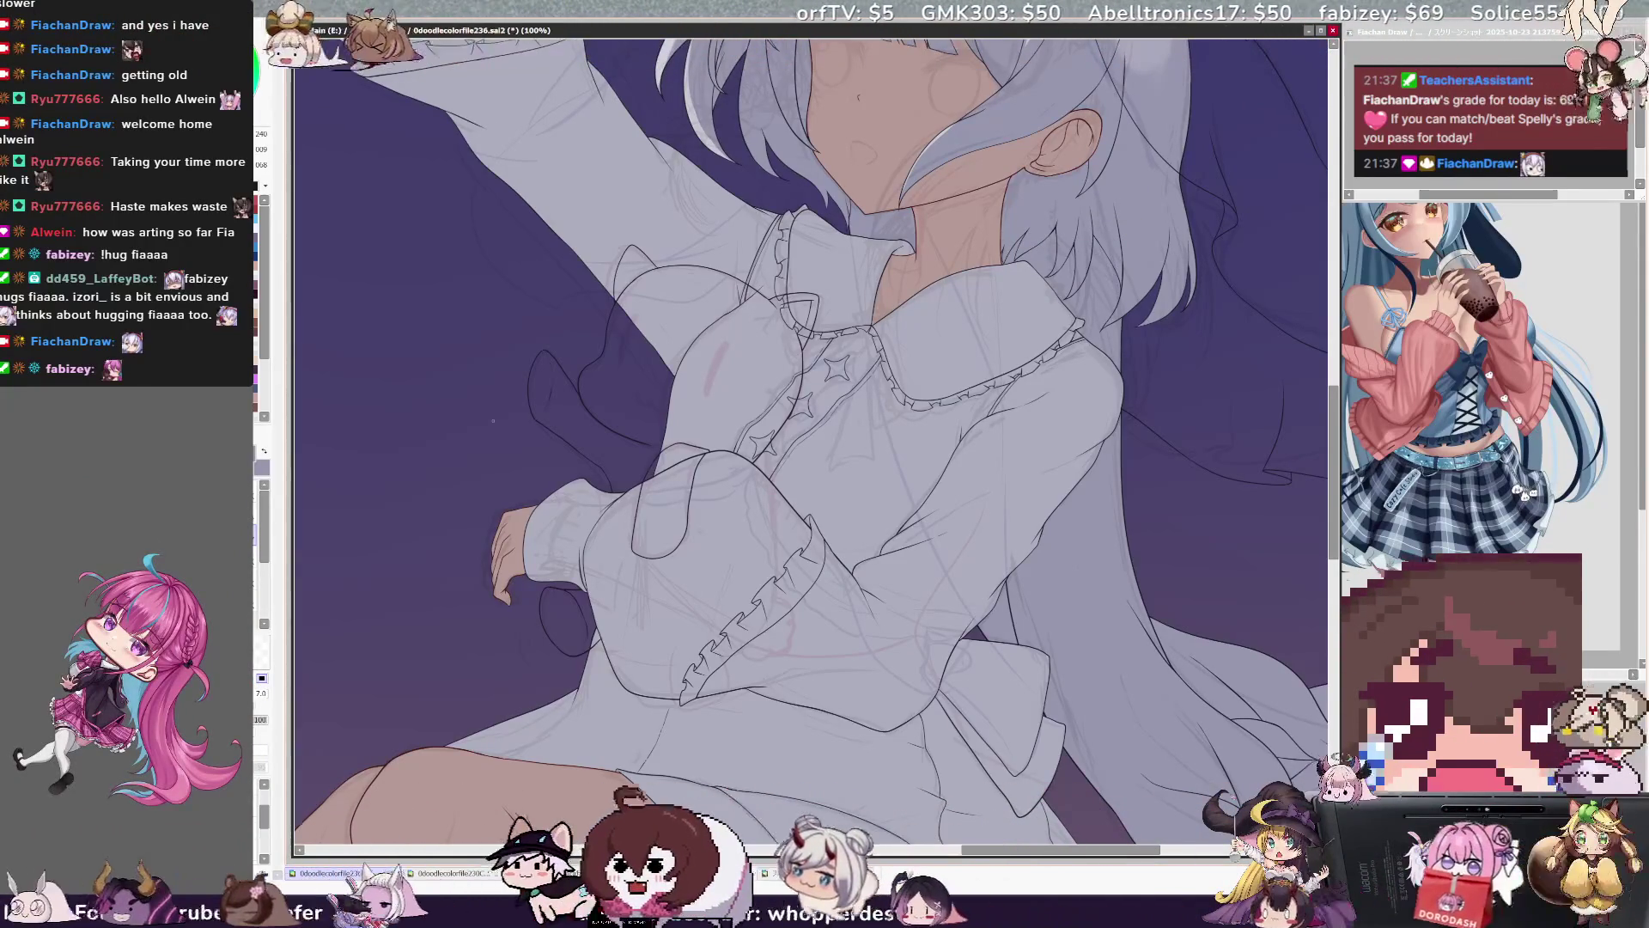
pyautogui.press('[')
pyautogui.press('[')
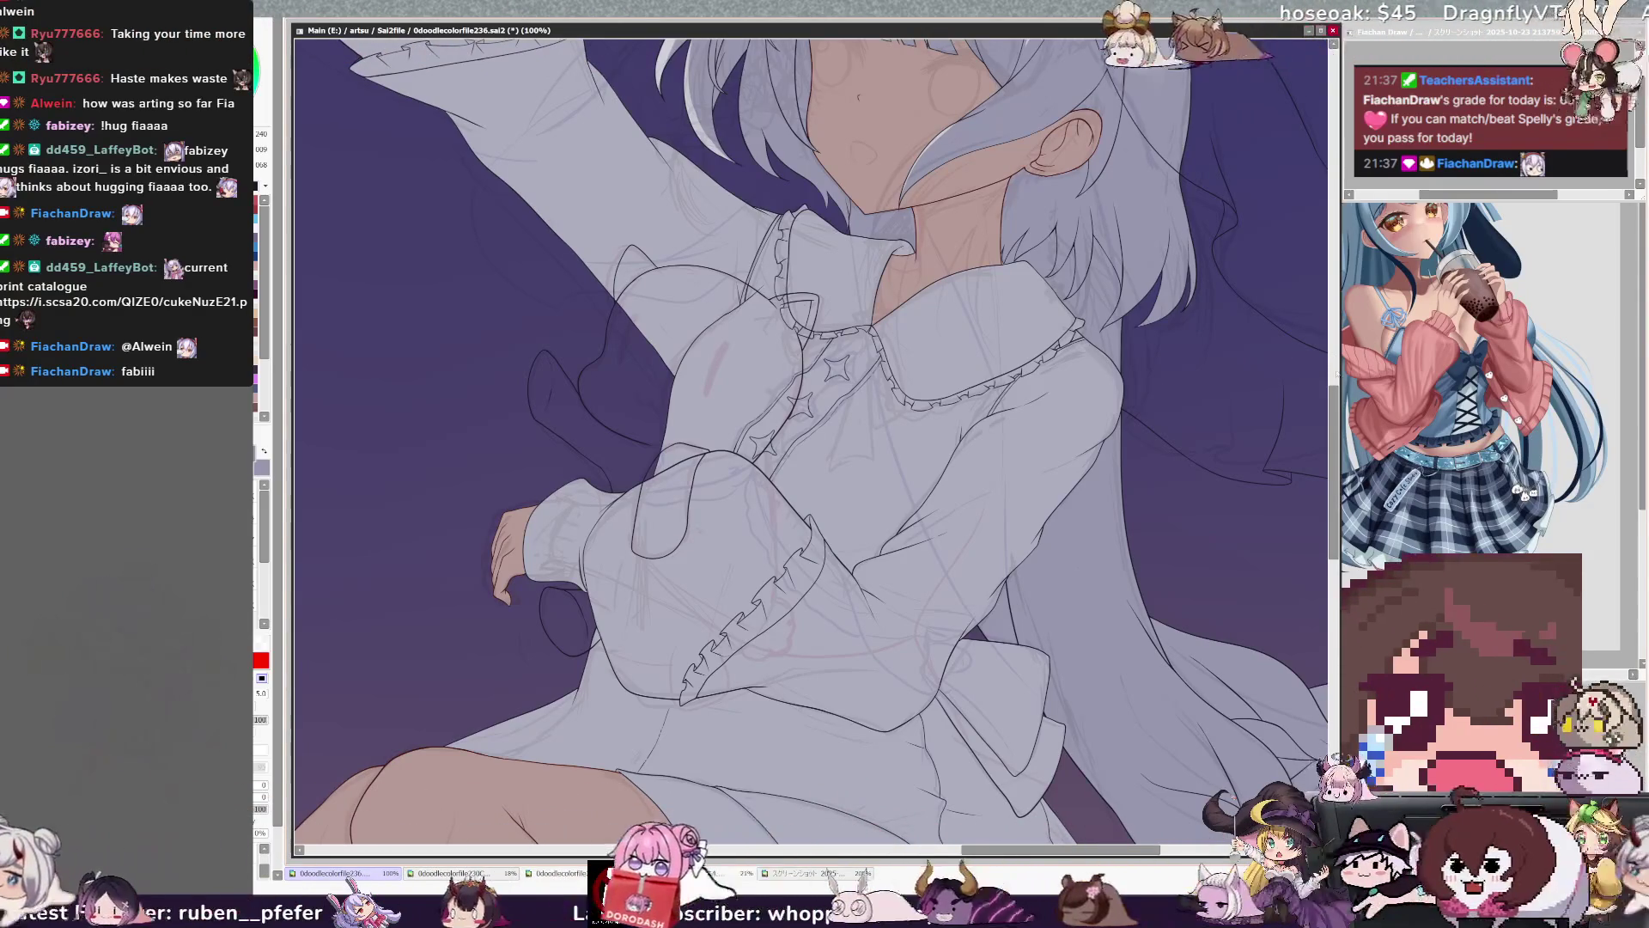
pyautogui.moveTo(808, 429)
pyautogui.mouseDown()
pyautogui.moveTo(773, 489)
pyautogui.moveTo(808, 422)
pyautogui.moveTo(653, 284)
pyautogui.moveTo(534, 288)
pyautogui.mouseUp()
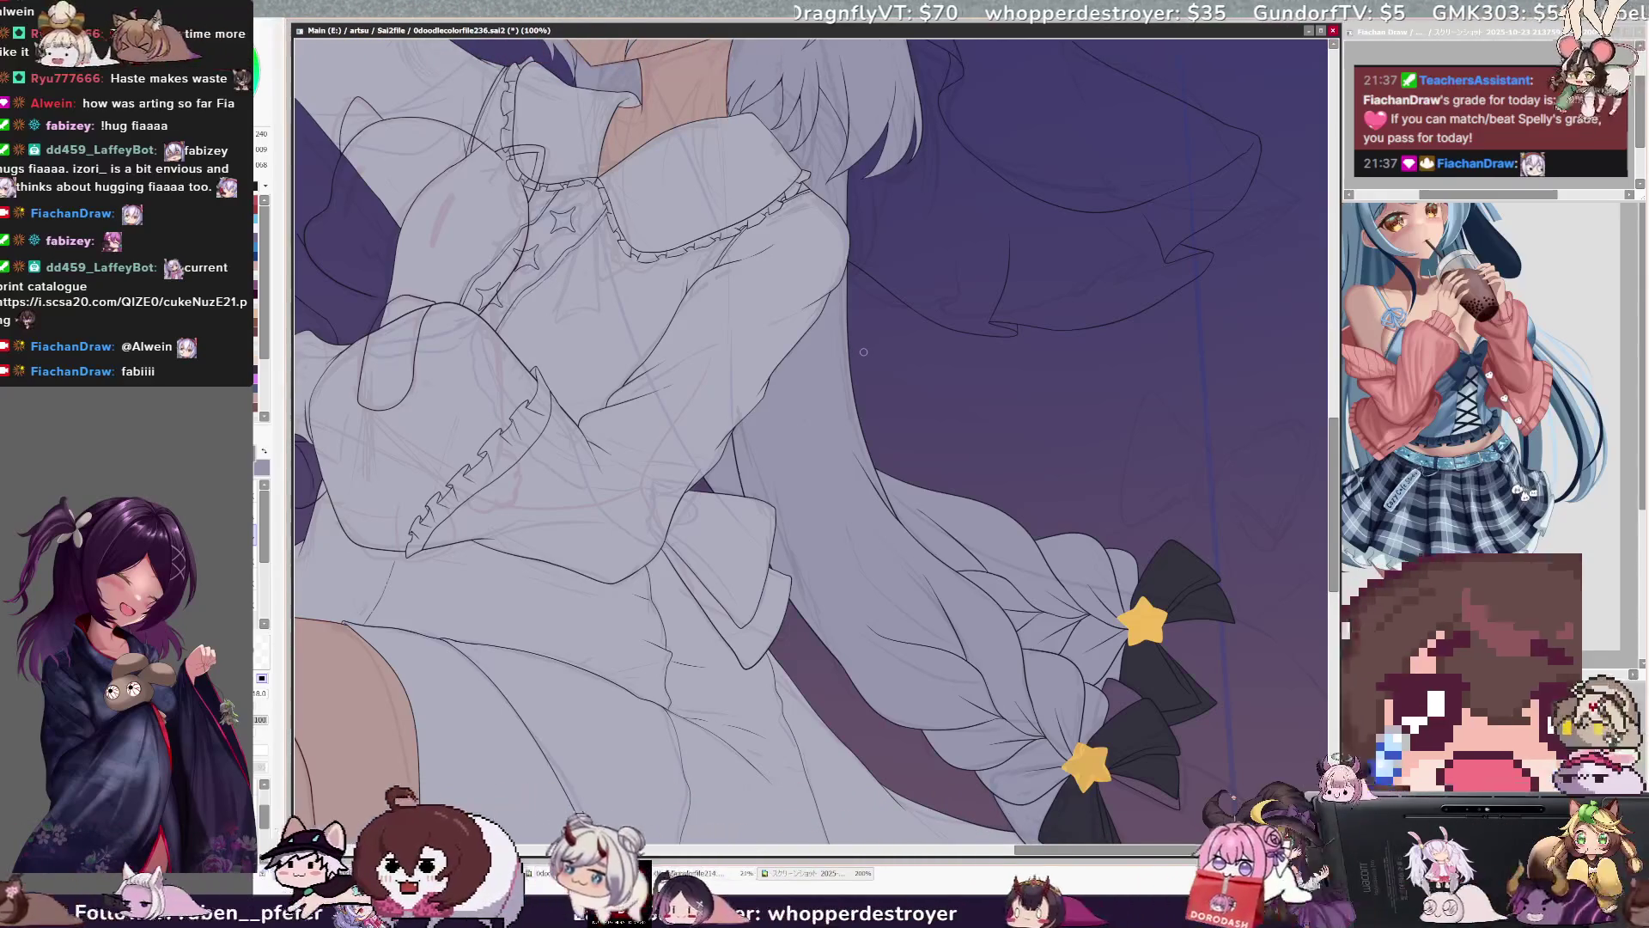
pyautogui.scroll(-8, 864, 351)
pyautogui.scroll(4, 816, 258)
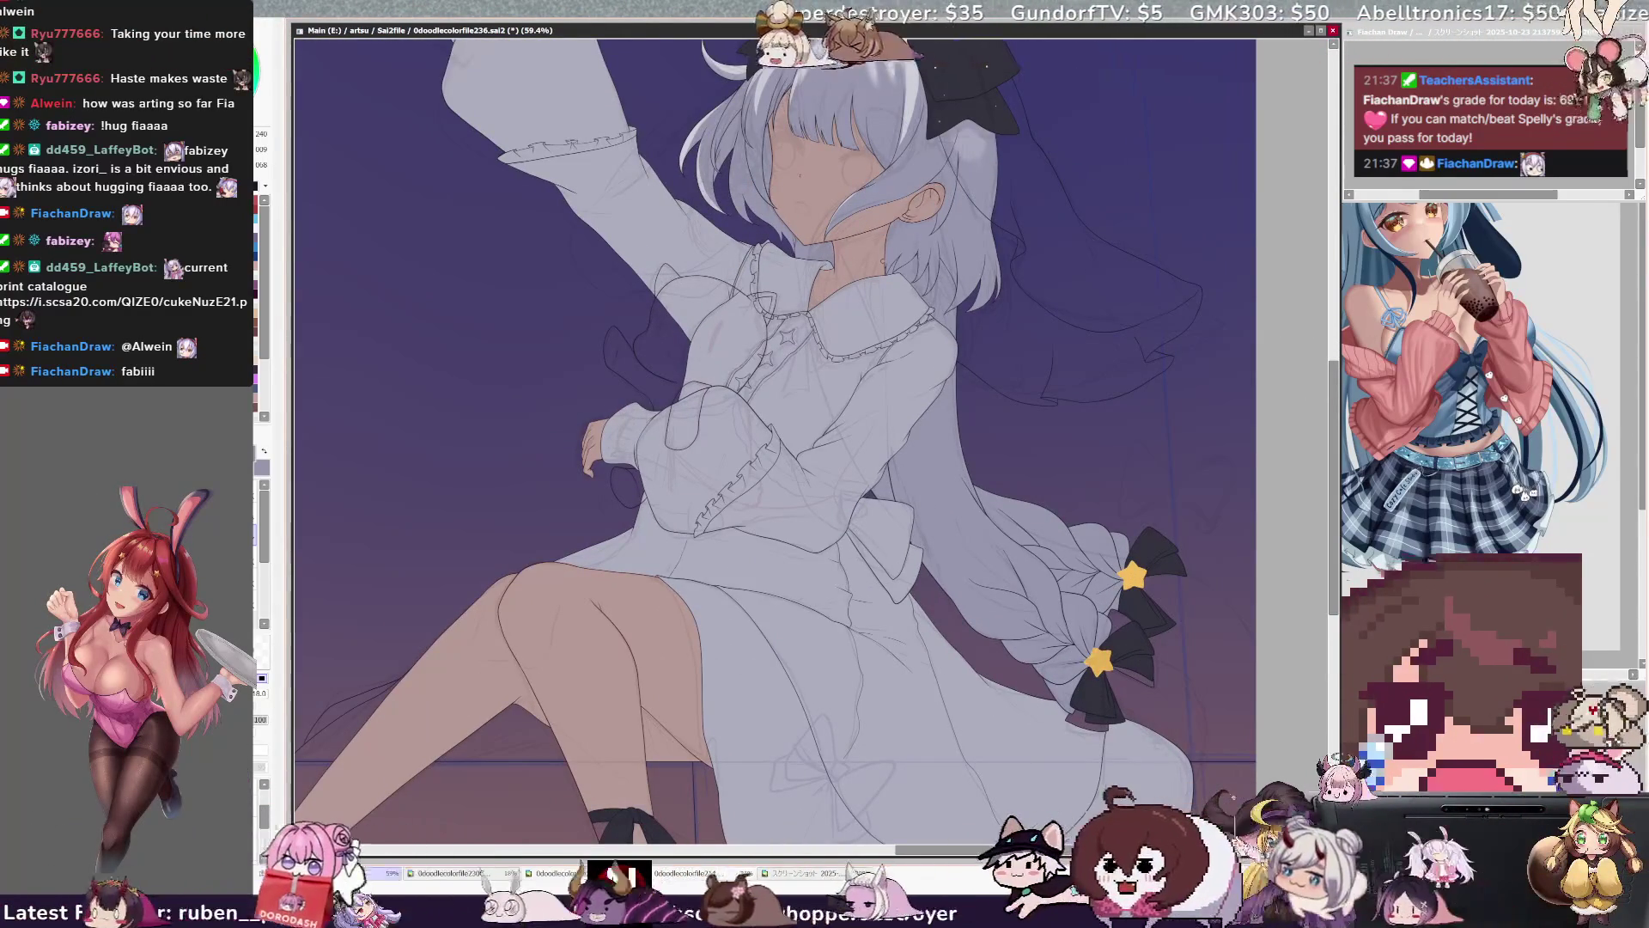
# Zoom in and out around the figure to review the hair shading against the blue sky.
pyautogui.scroll(-2, 775, 443)
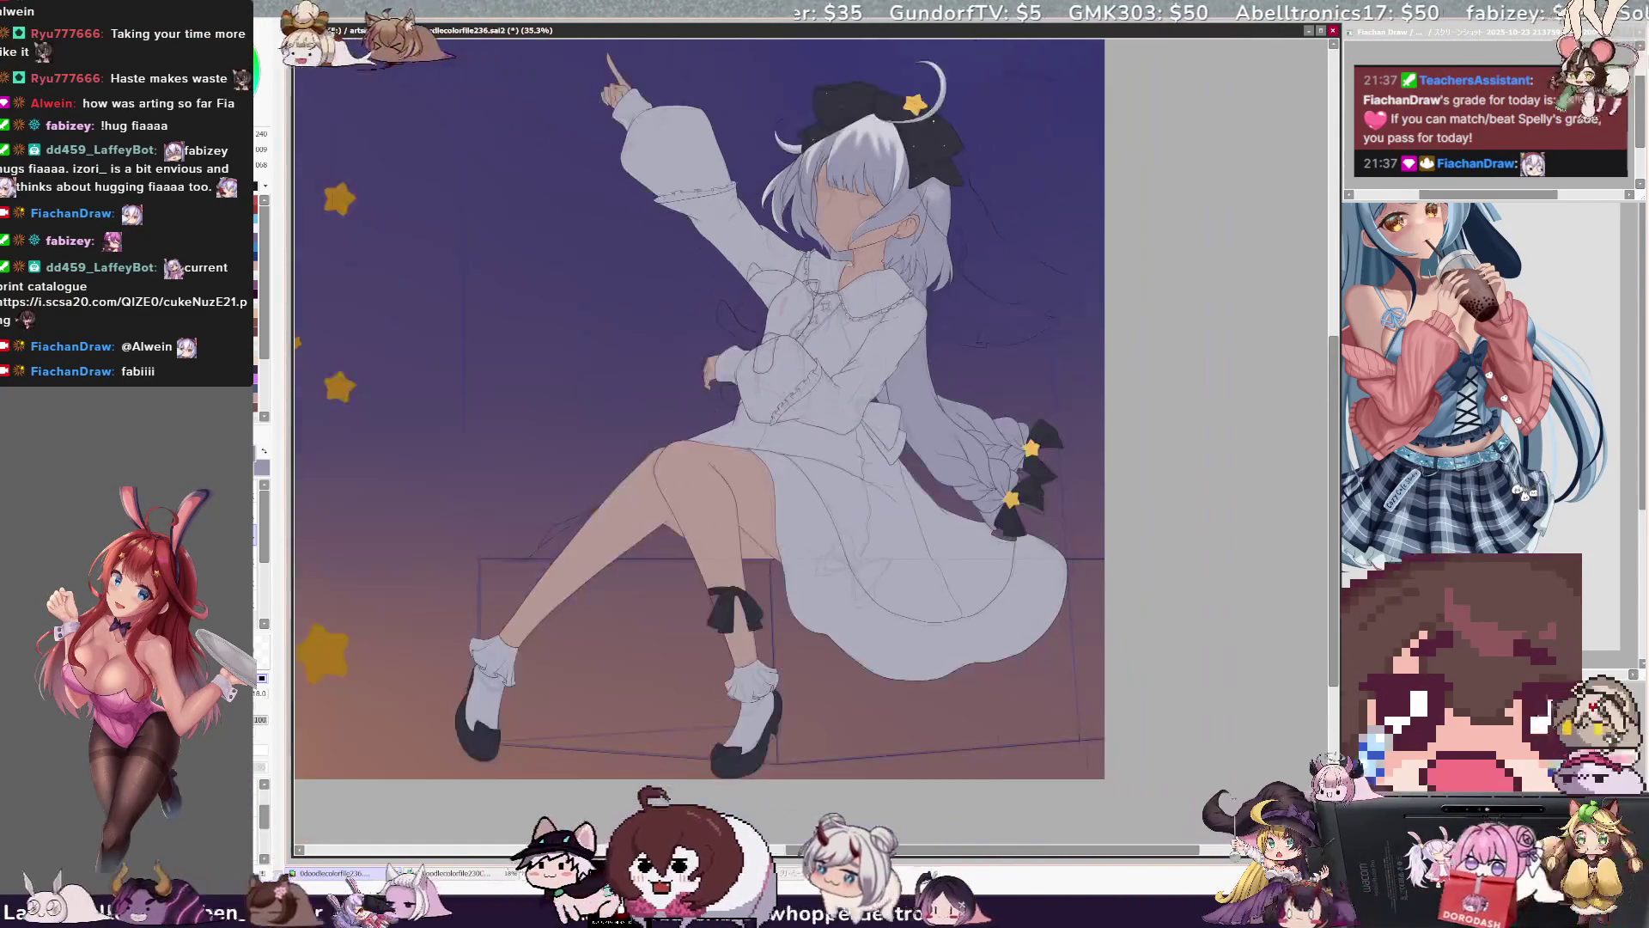
pyautogui.scroll(1, 824, 120)
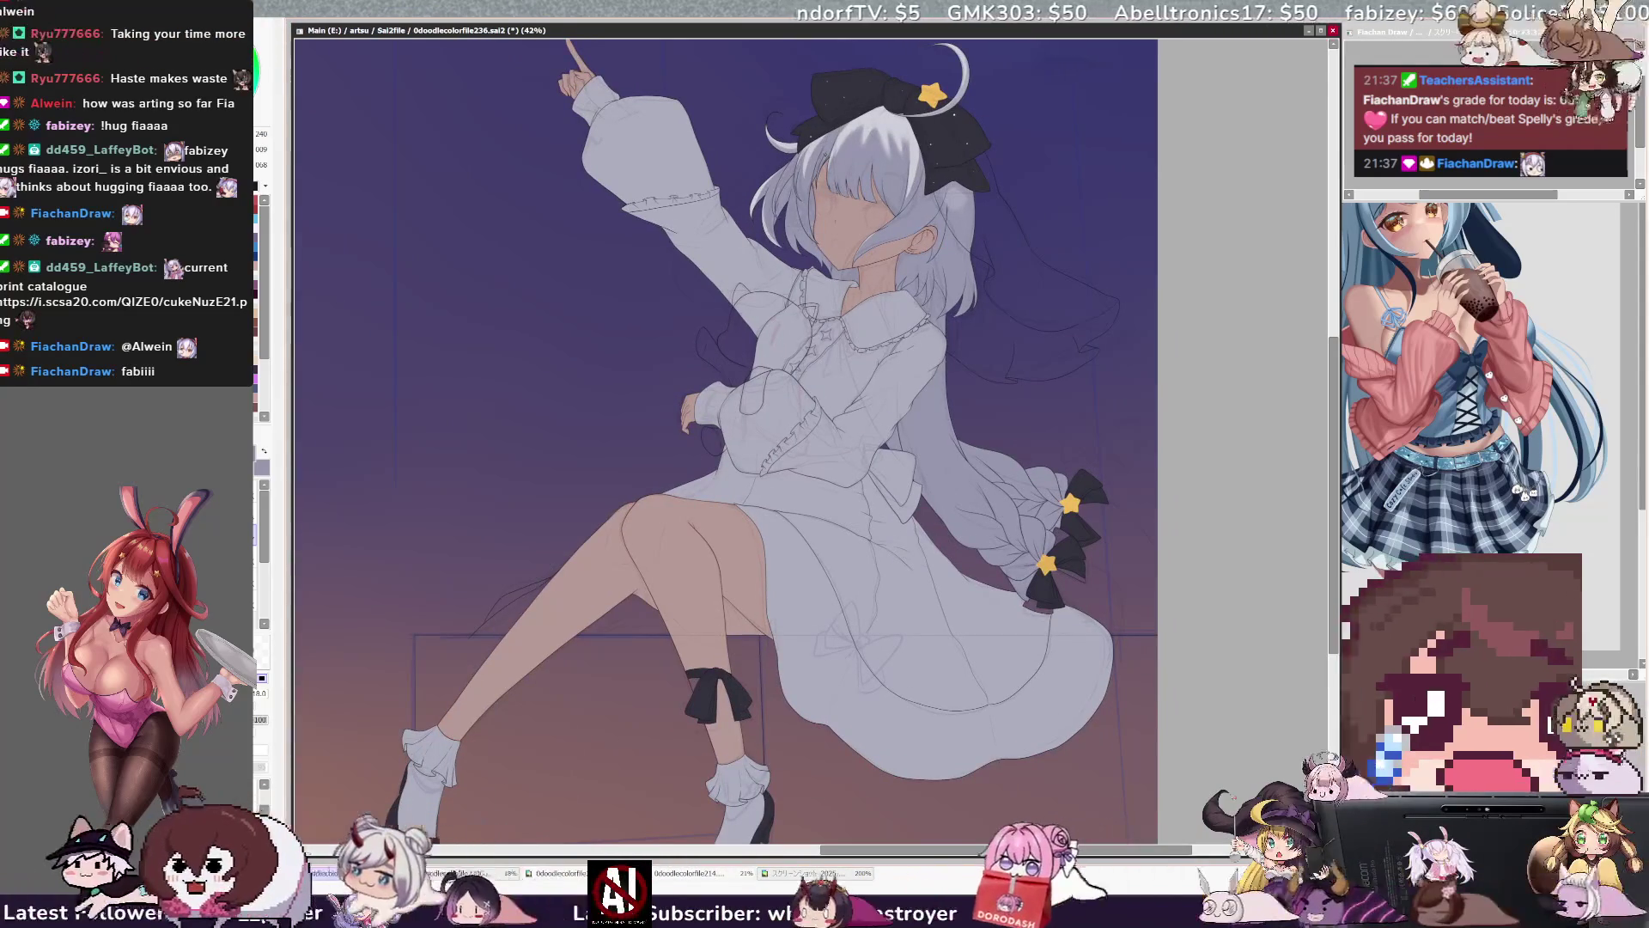
pyautogui.scroll(-1, 726, 429)
pyautogui.scroll(1, 726, 429)
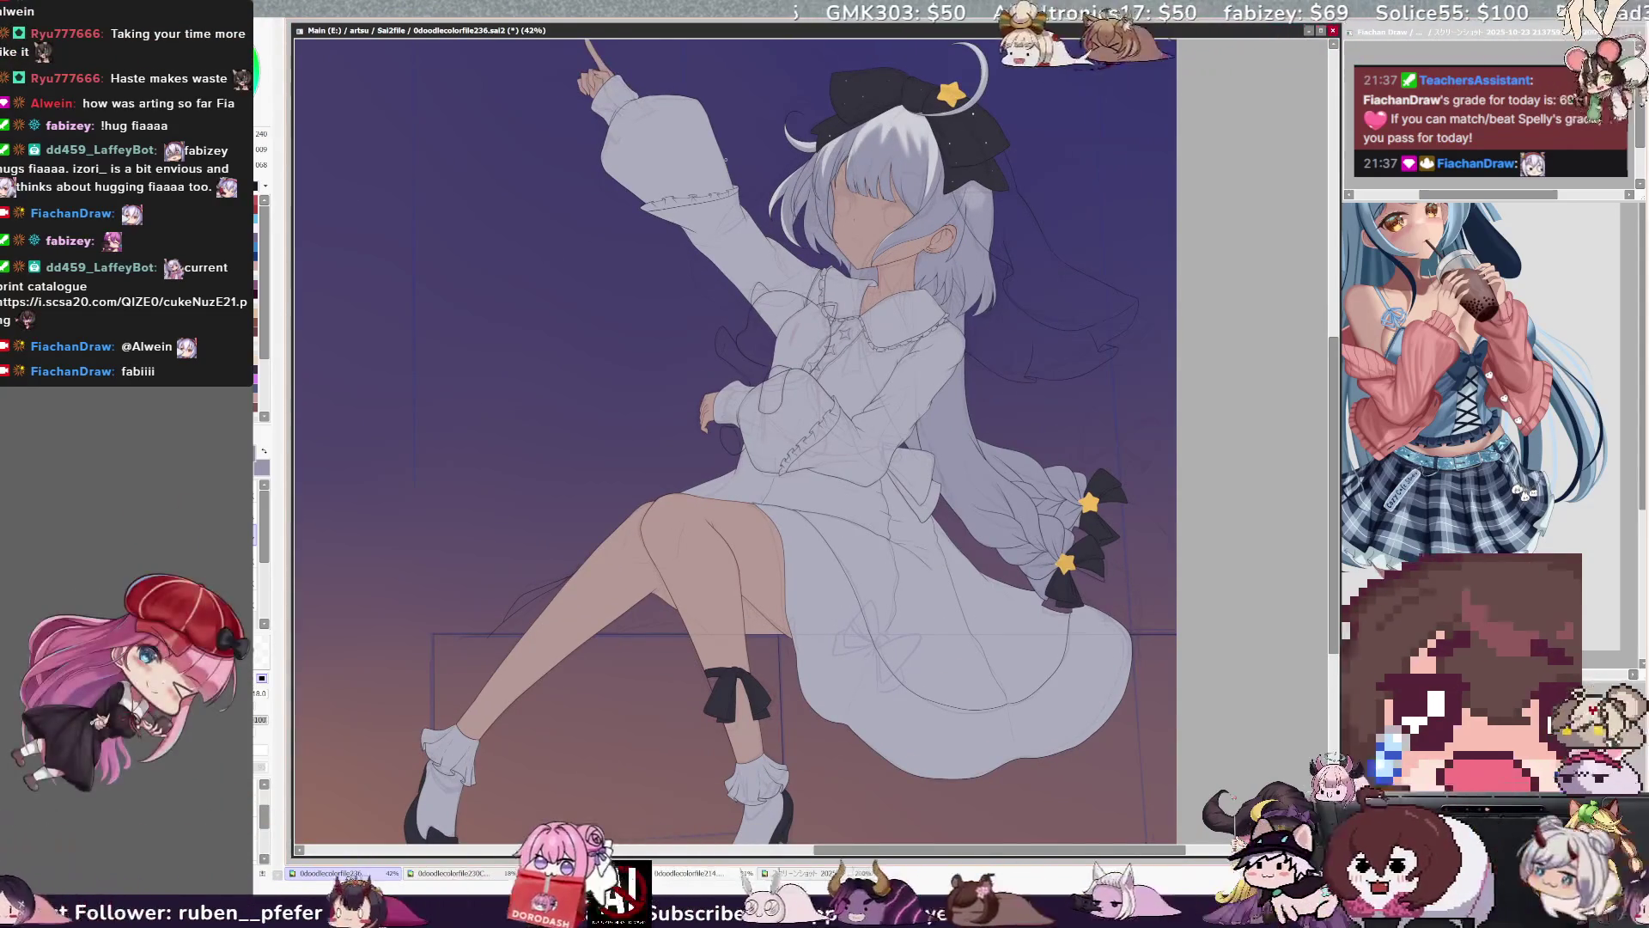
pyautogui.scroll(1, 966, 60)
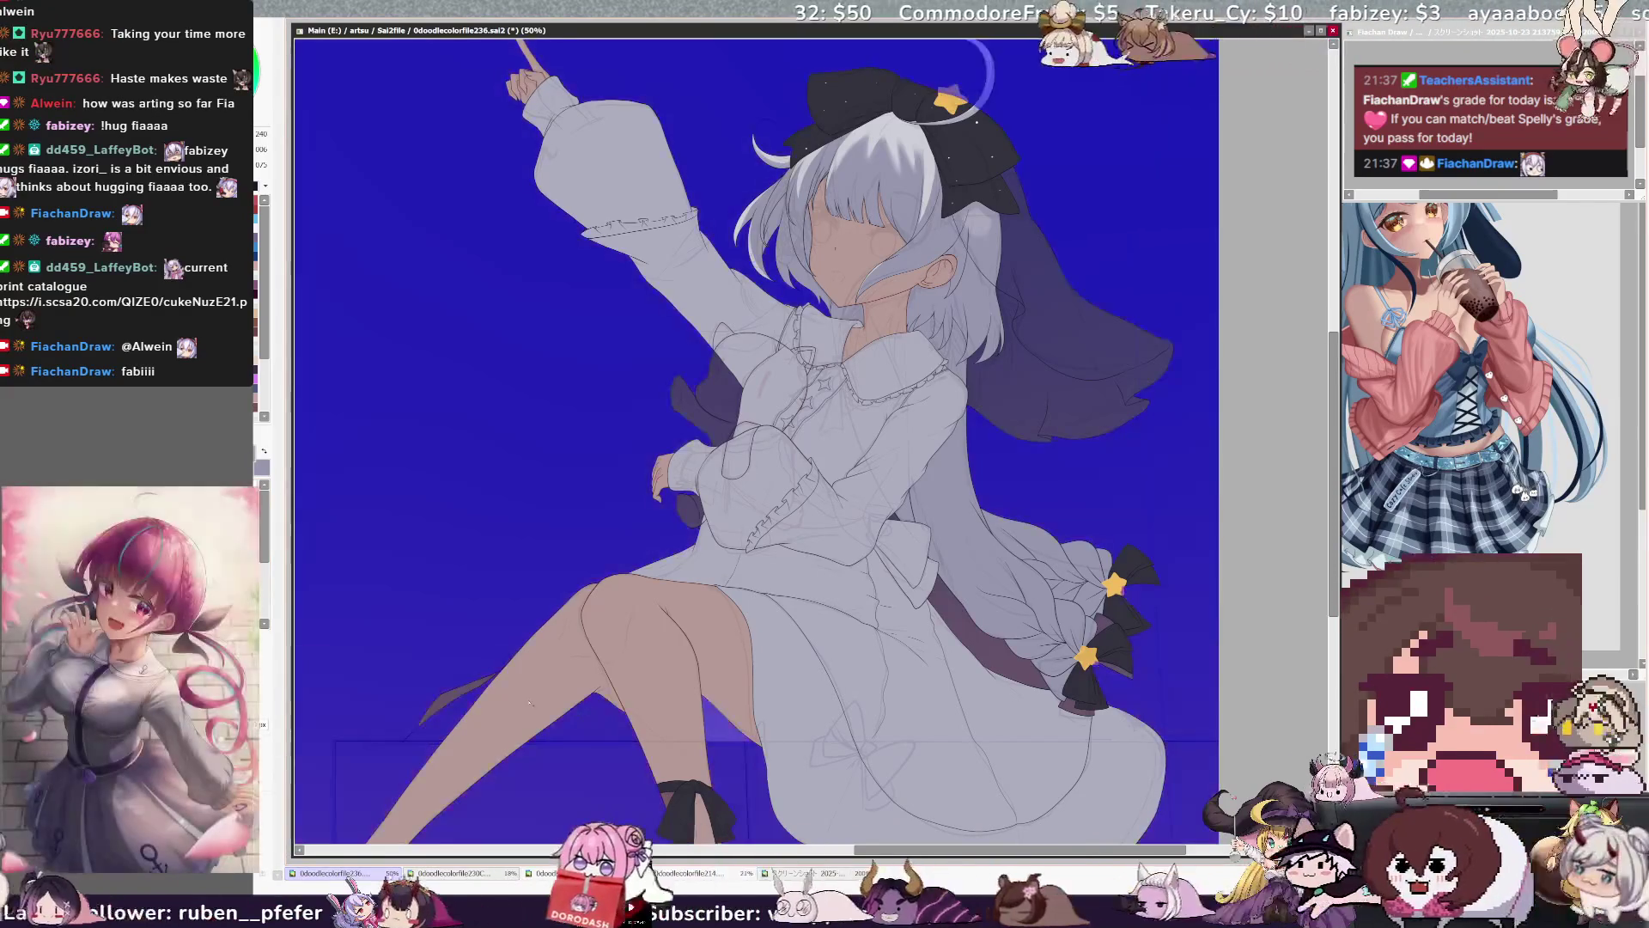
# Restore the gradient sky, then outline and fill a pale white skirt drape left of her legs.
pyautogui.hotkey('ctrl', 'z')
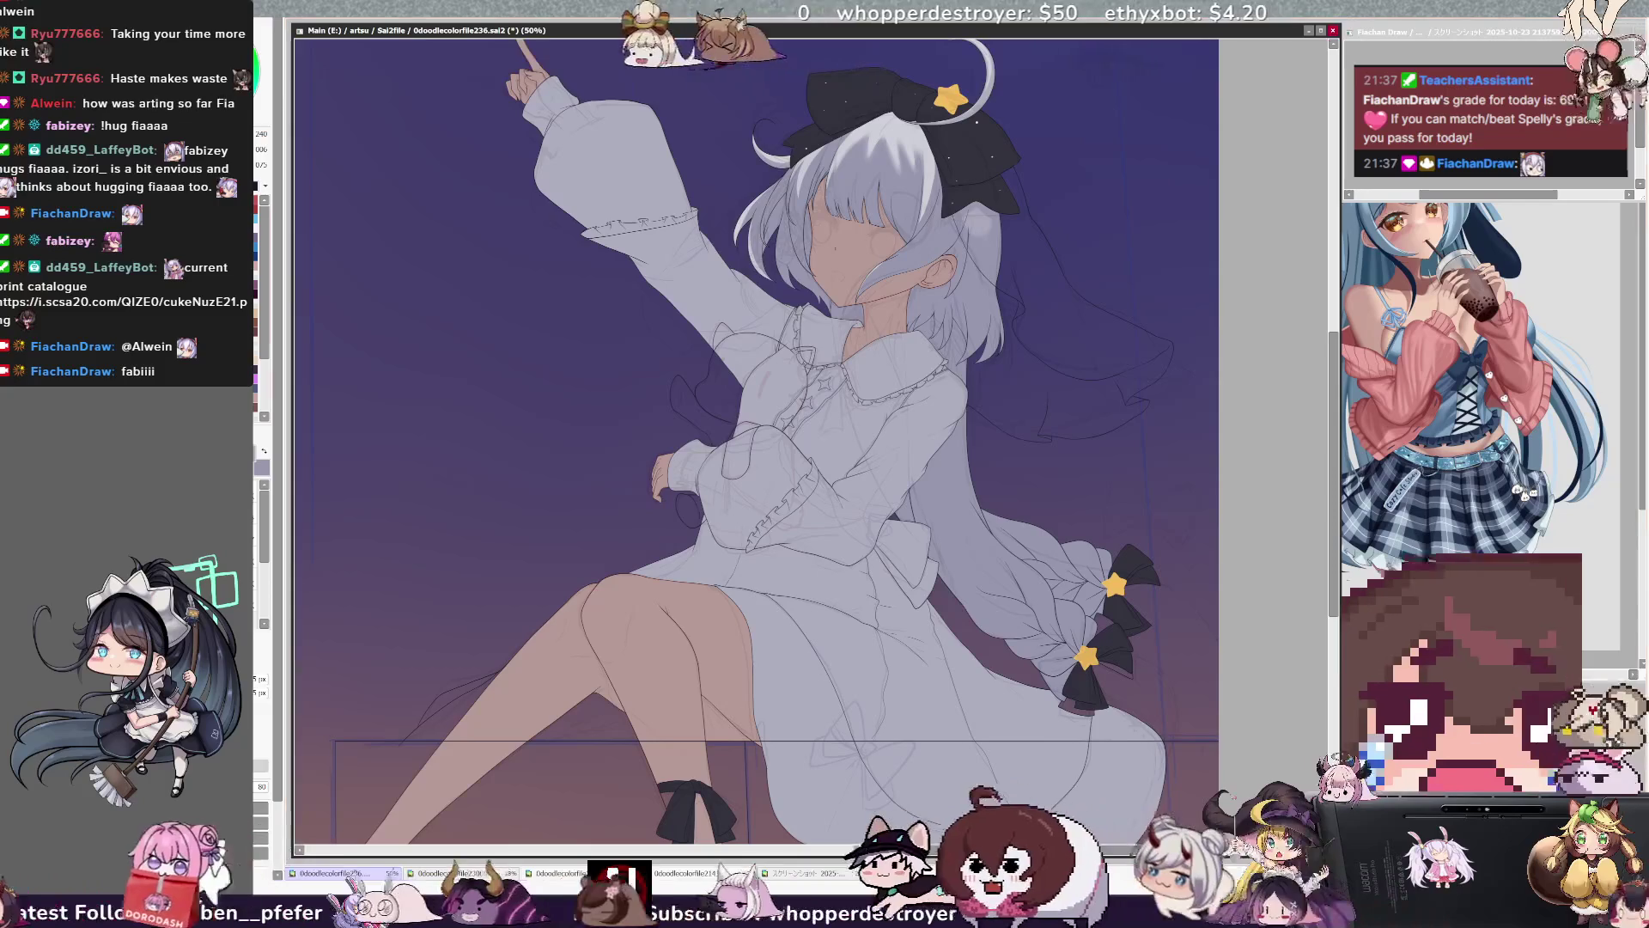
pyautogui.moveTo(418, 724)
pyautogui.mouseDown()
pyautogui.moveTo(495, 674)
pyautogui.moveTo(602, 727)
pyautogui.mouseUp()
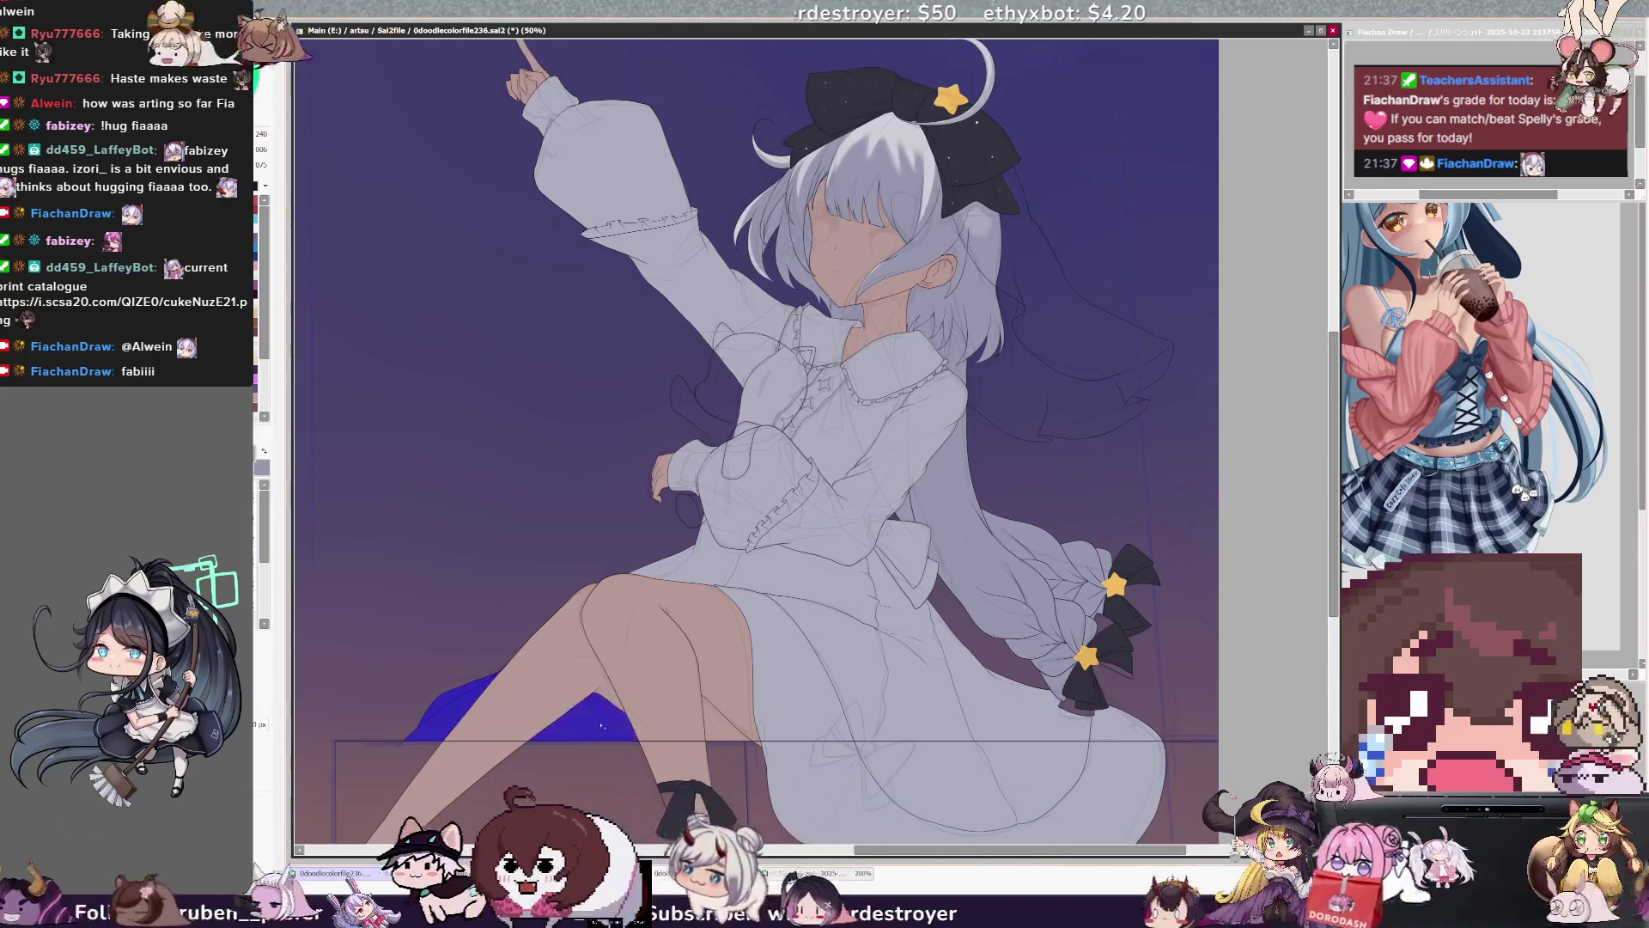
pyautogui.press('b')
pyautogui.moveTo(490, 700)
pyautogui.mouseDown()
pyautogui.moveTo(442, 692)
pyautogui.moveTo(594, 707)
pyautogui.mouseUp()
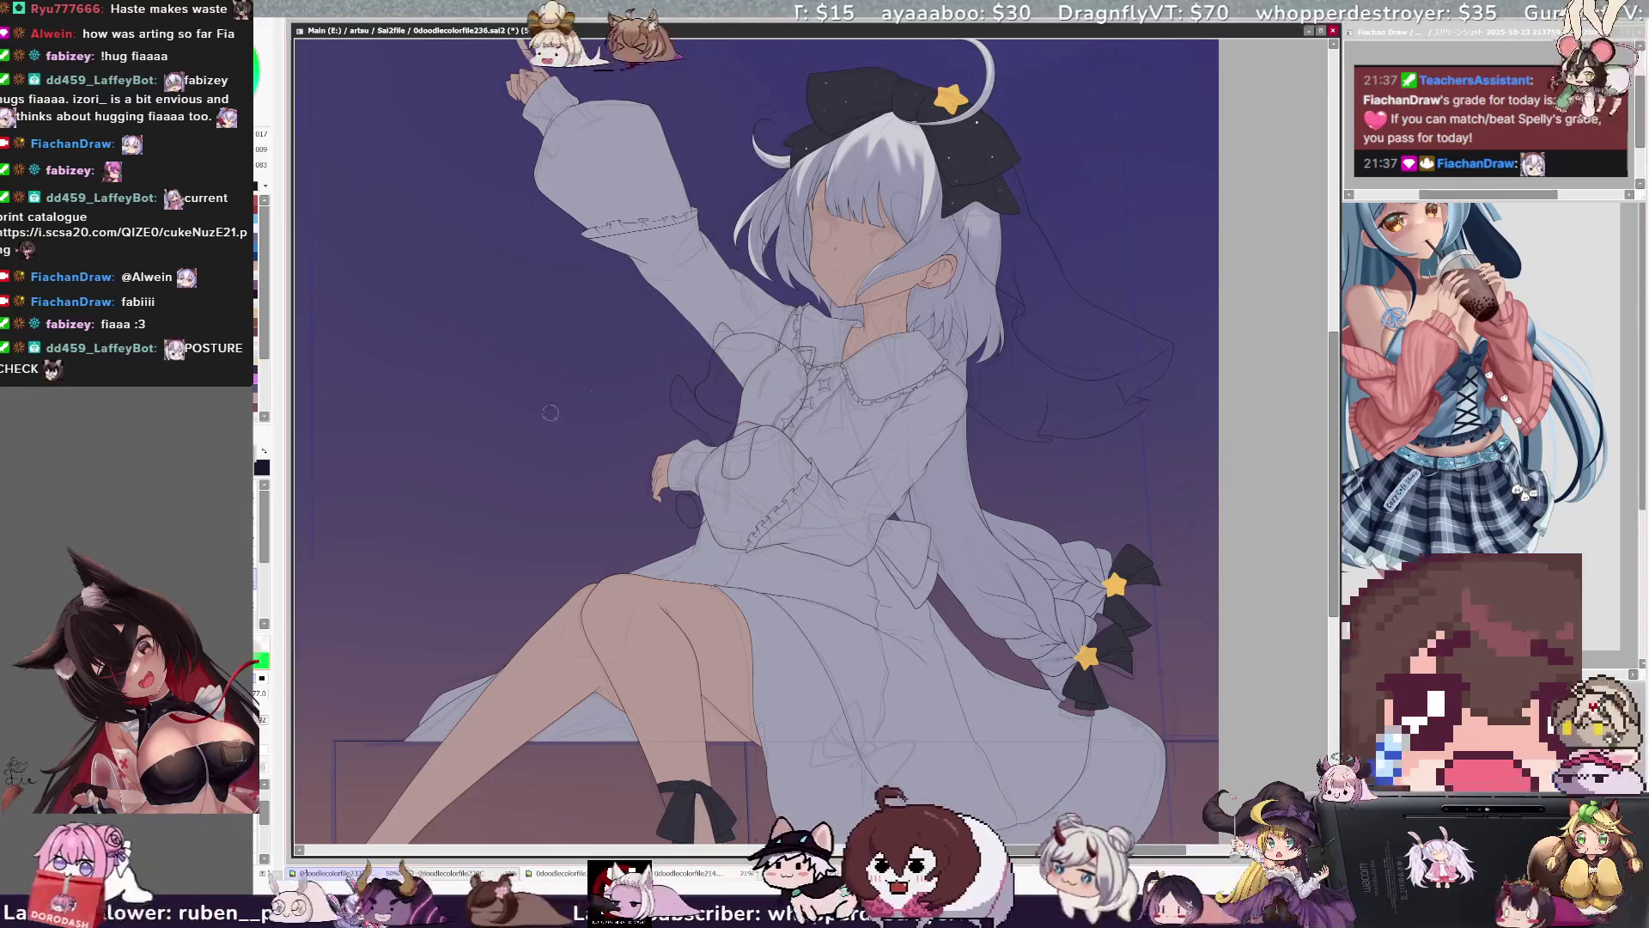
pyautogui.press('[')
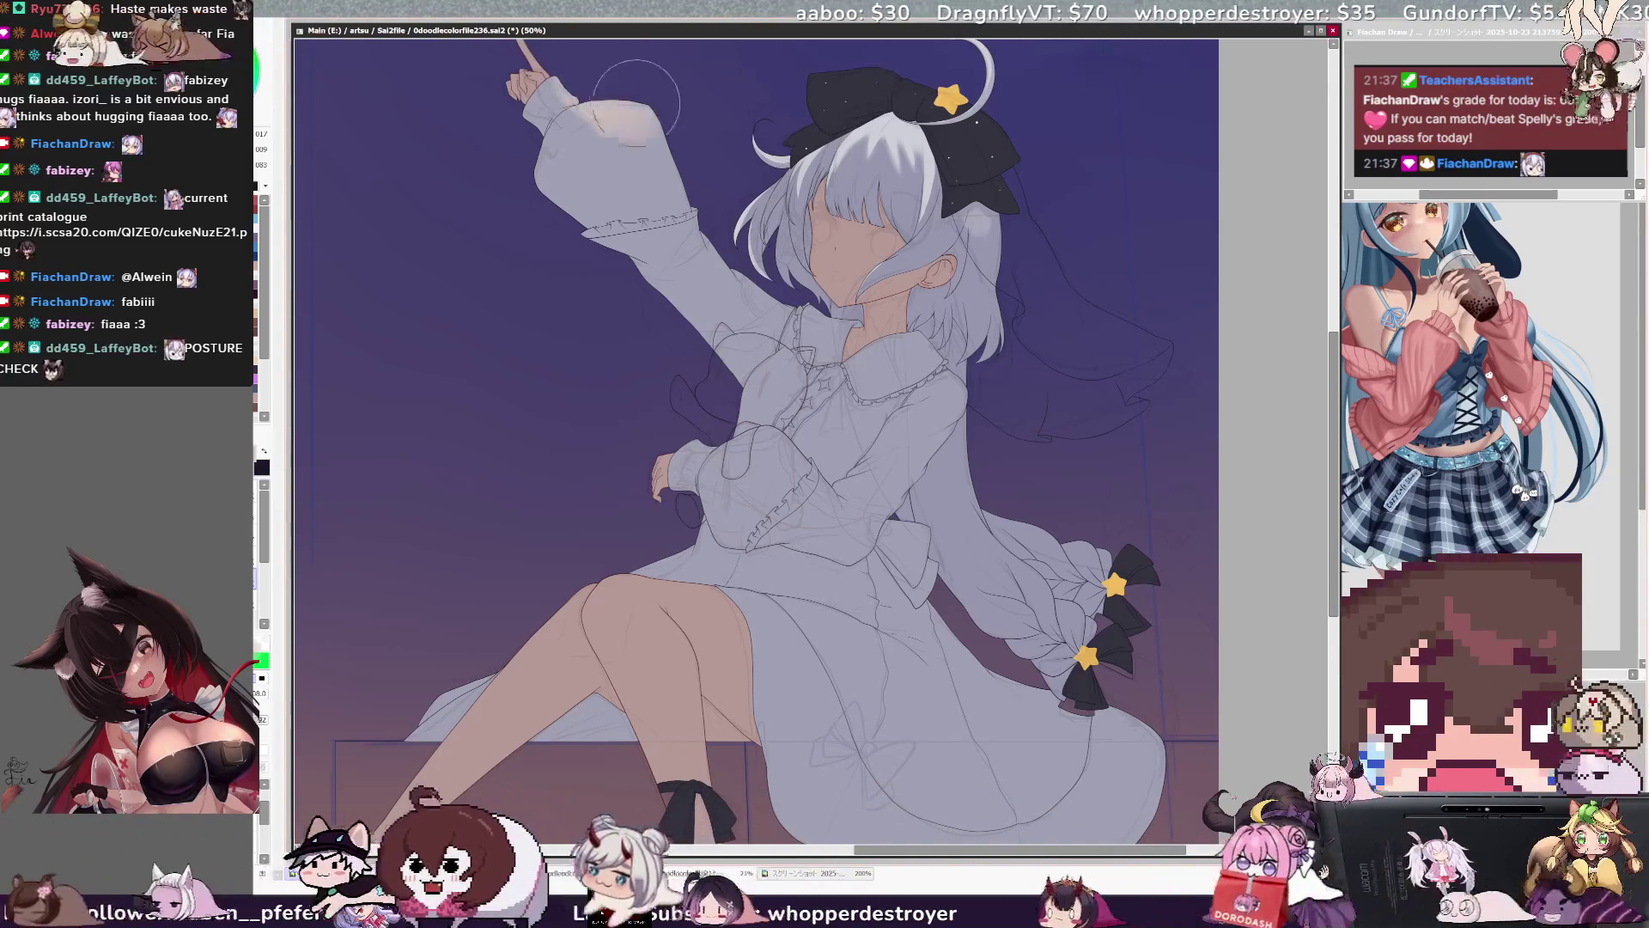
pyautogui.keyDown('ctrl'); pyautogui.click(711, 192); pyautogui.keyUp('ctrl')
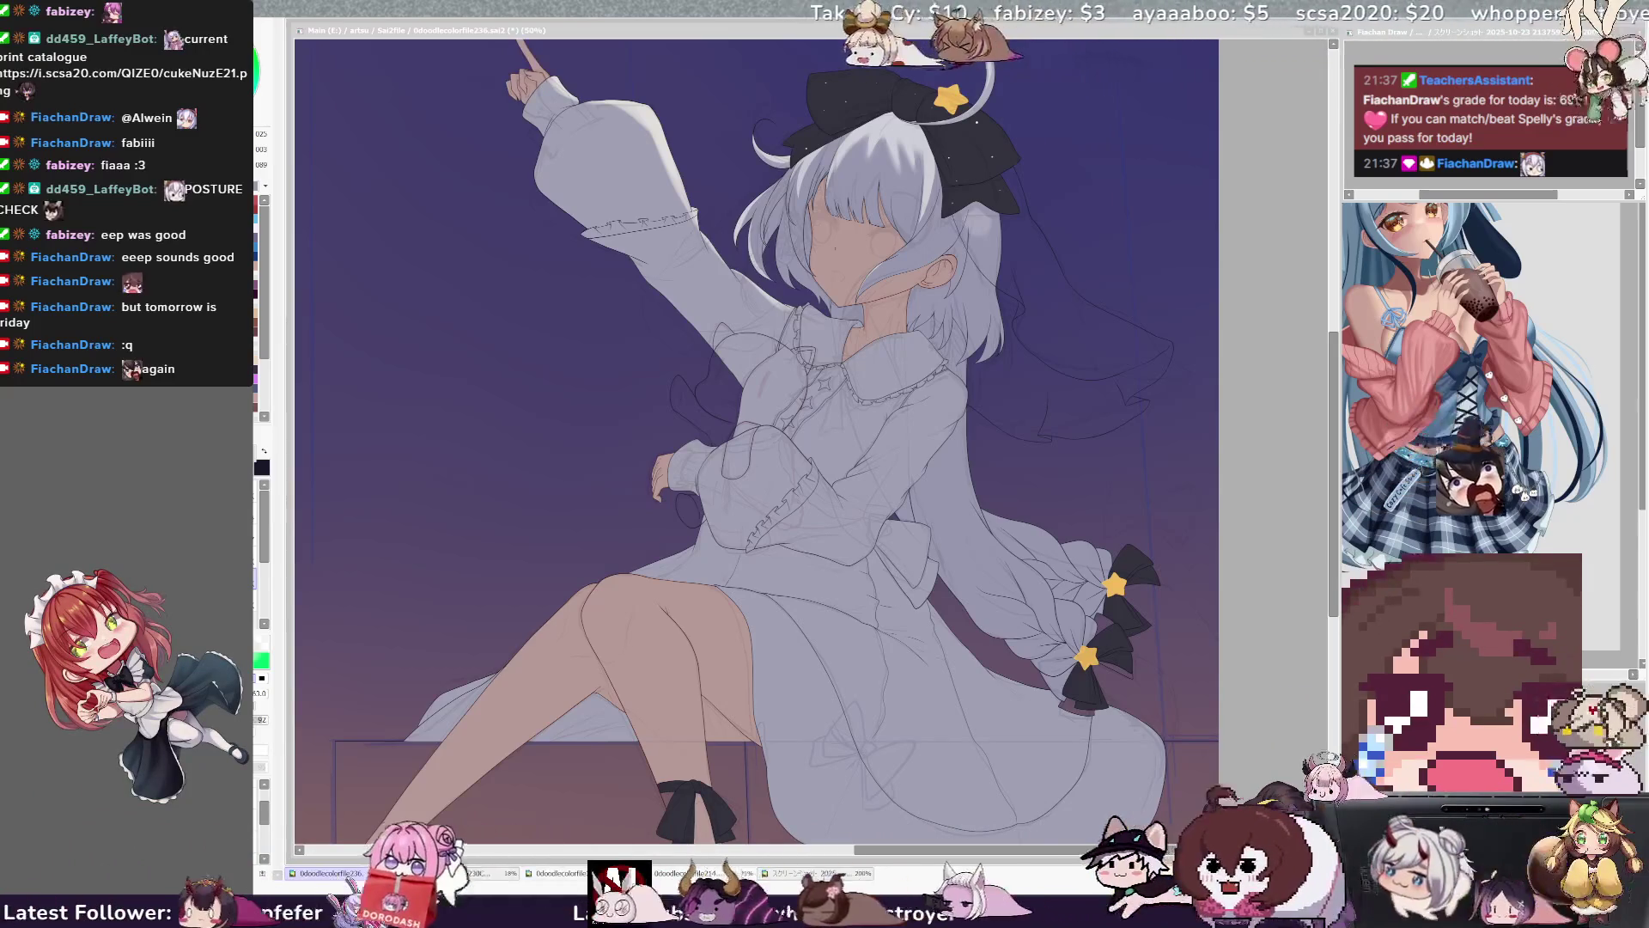
pyautogui.scroll(-3, 756, 438)
pyautogui.scroll(2, 756, 438)
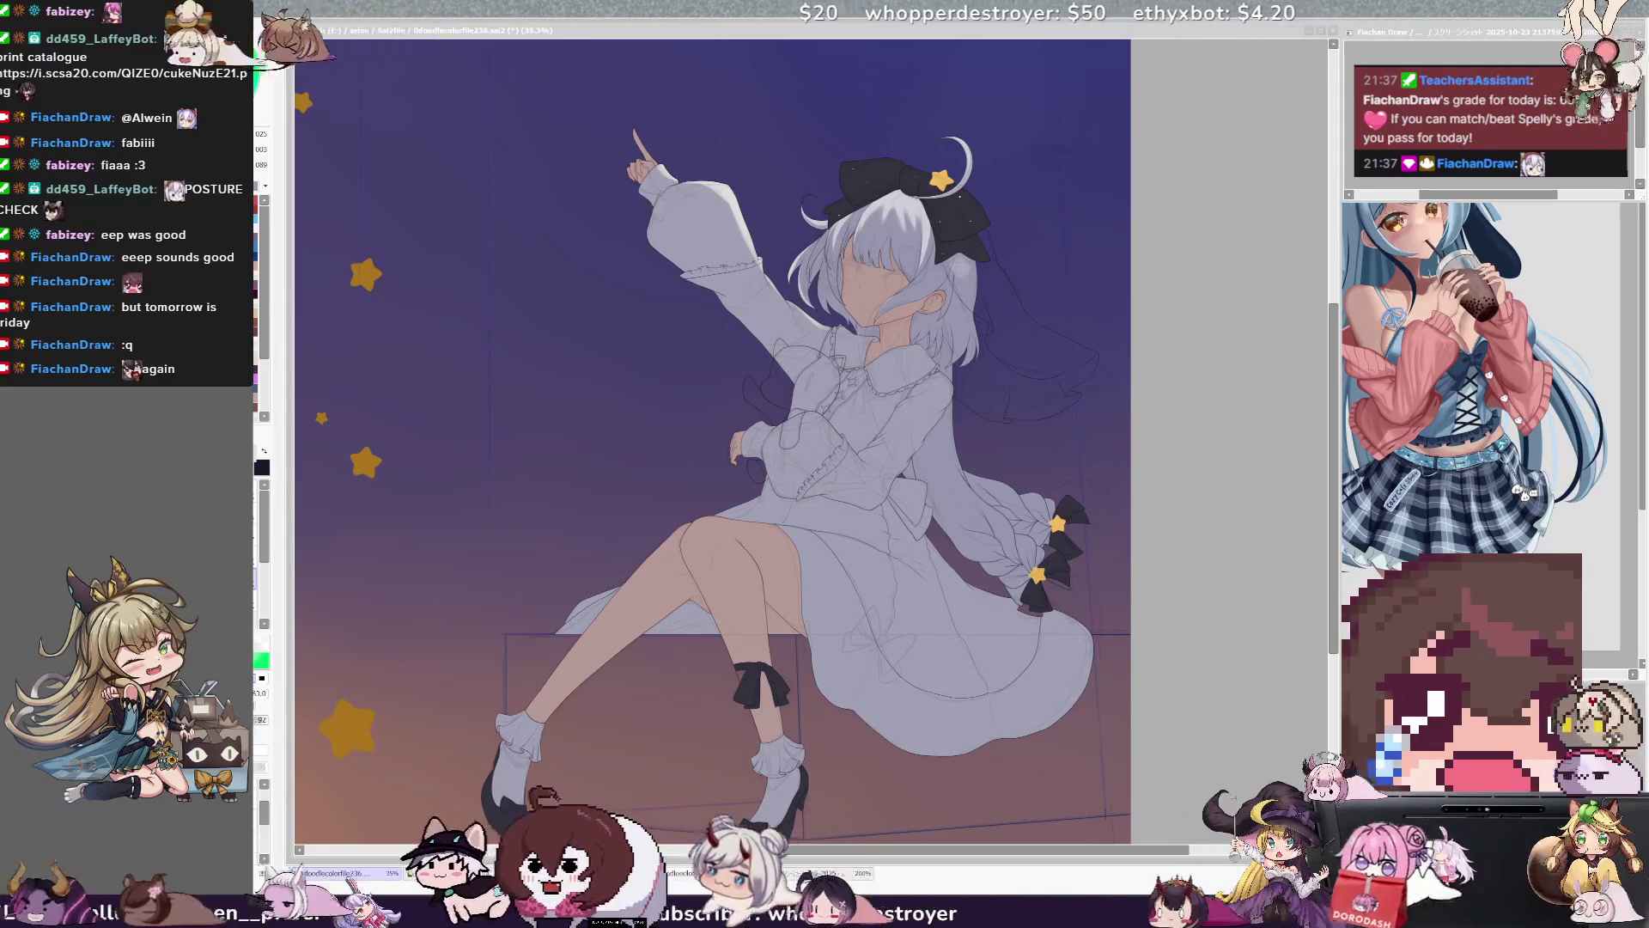
pyautogui.scroll(-3, 713, 438)
pyautogui.scroll(5, 713, 438)
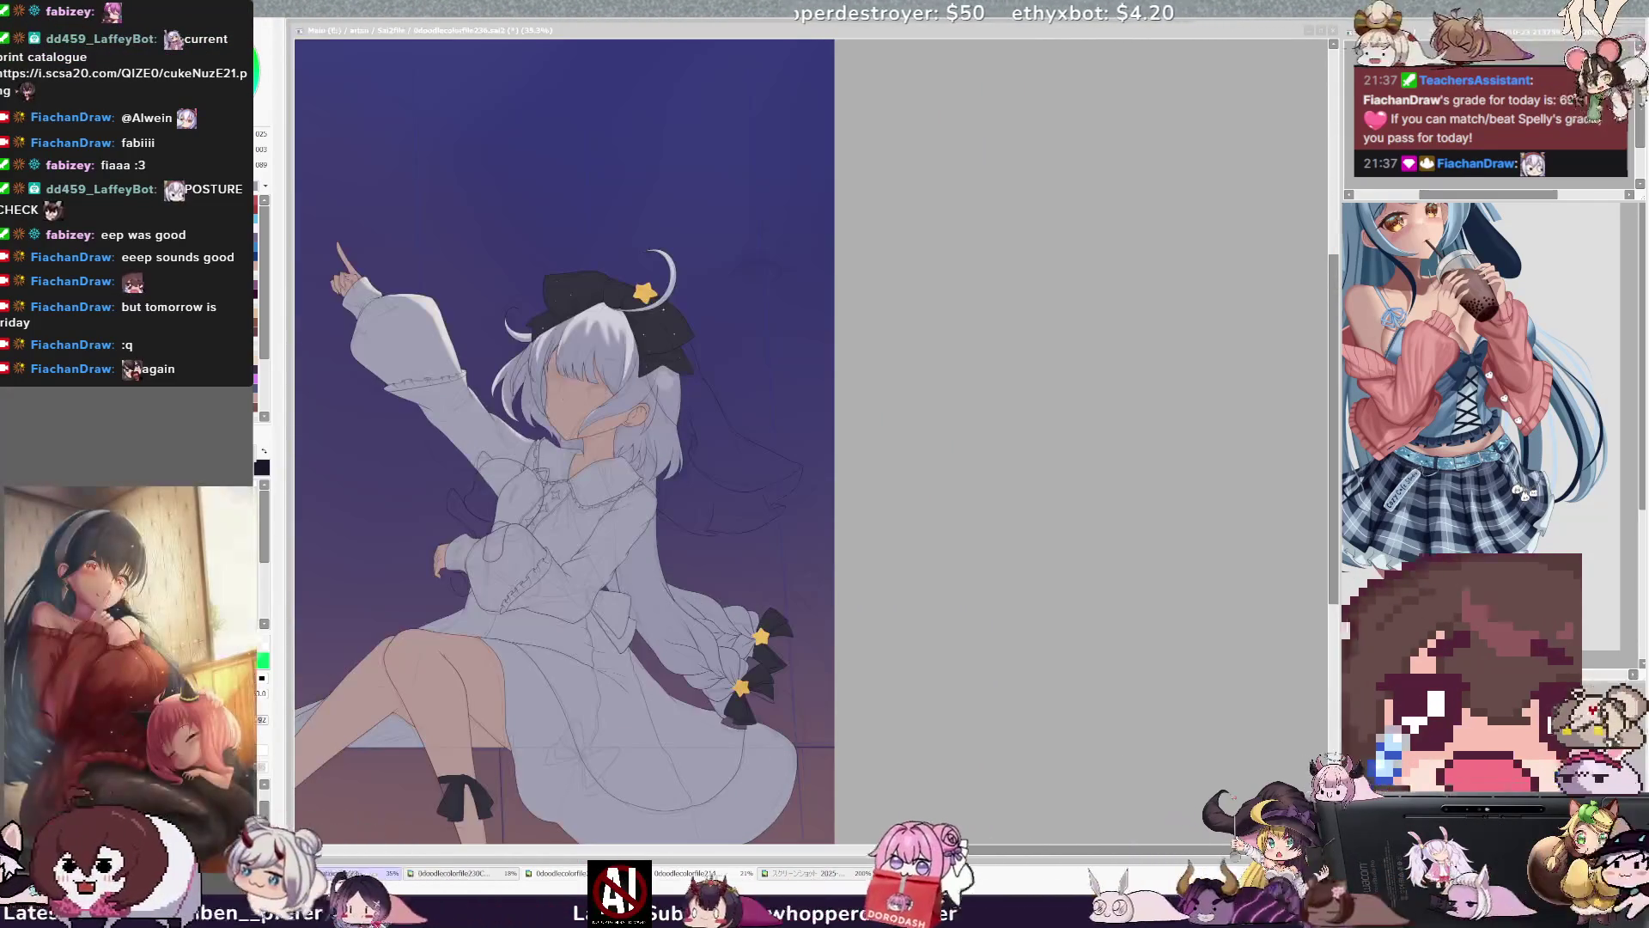
pyautogui.moveTo(459, 478); pyautogui.dragTo(1314, 392)
pyautogui.scroll(-1, 492, 299)
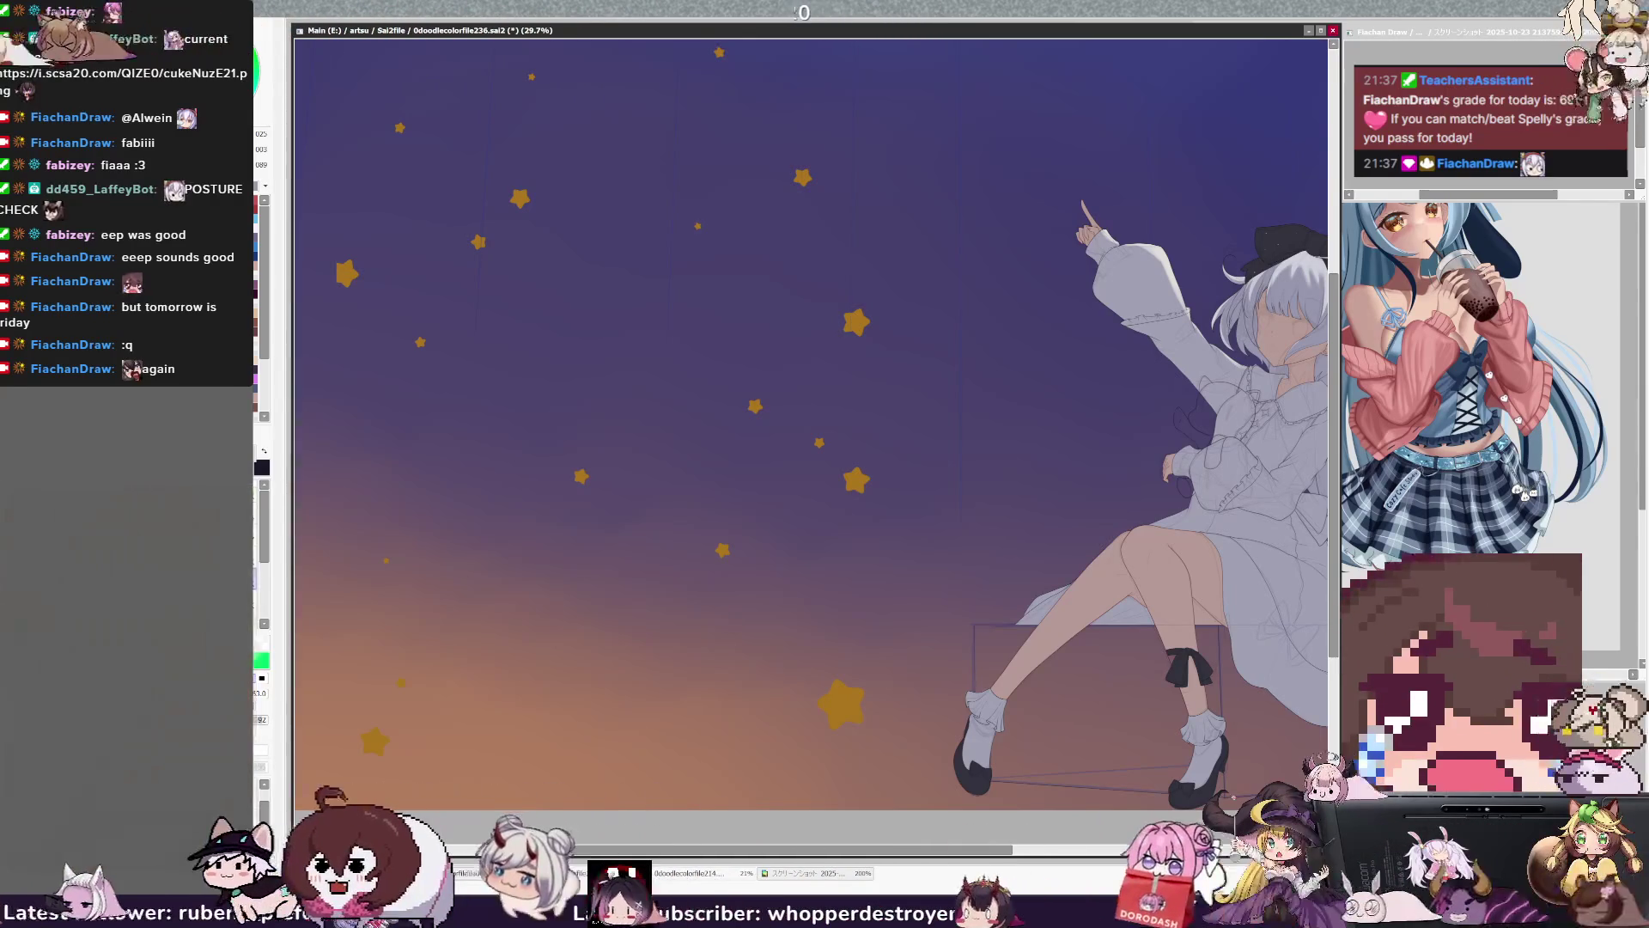
pyautogui.scroll(-4, 836, 350)
pyautogui.scroll(5, 1168, 558)
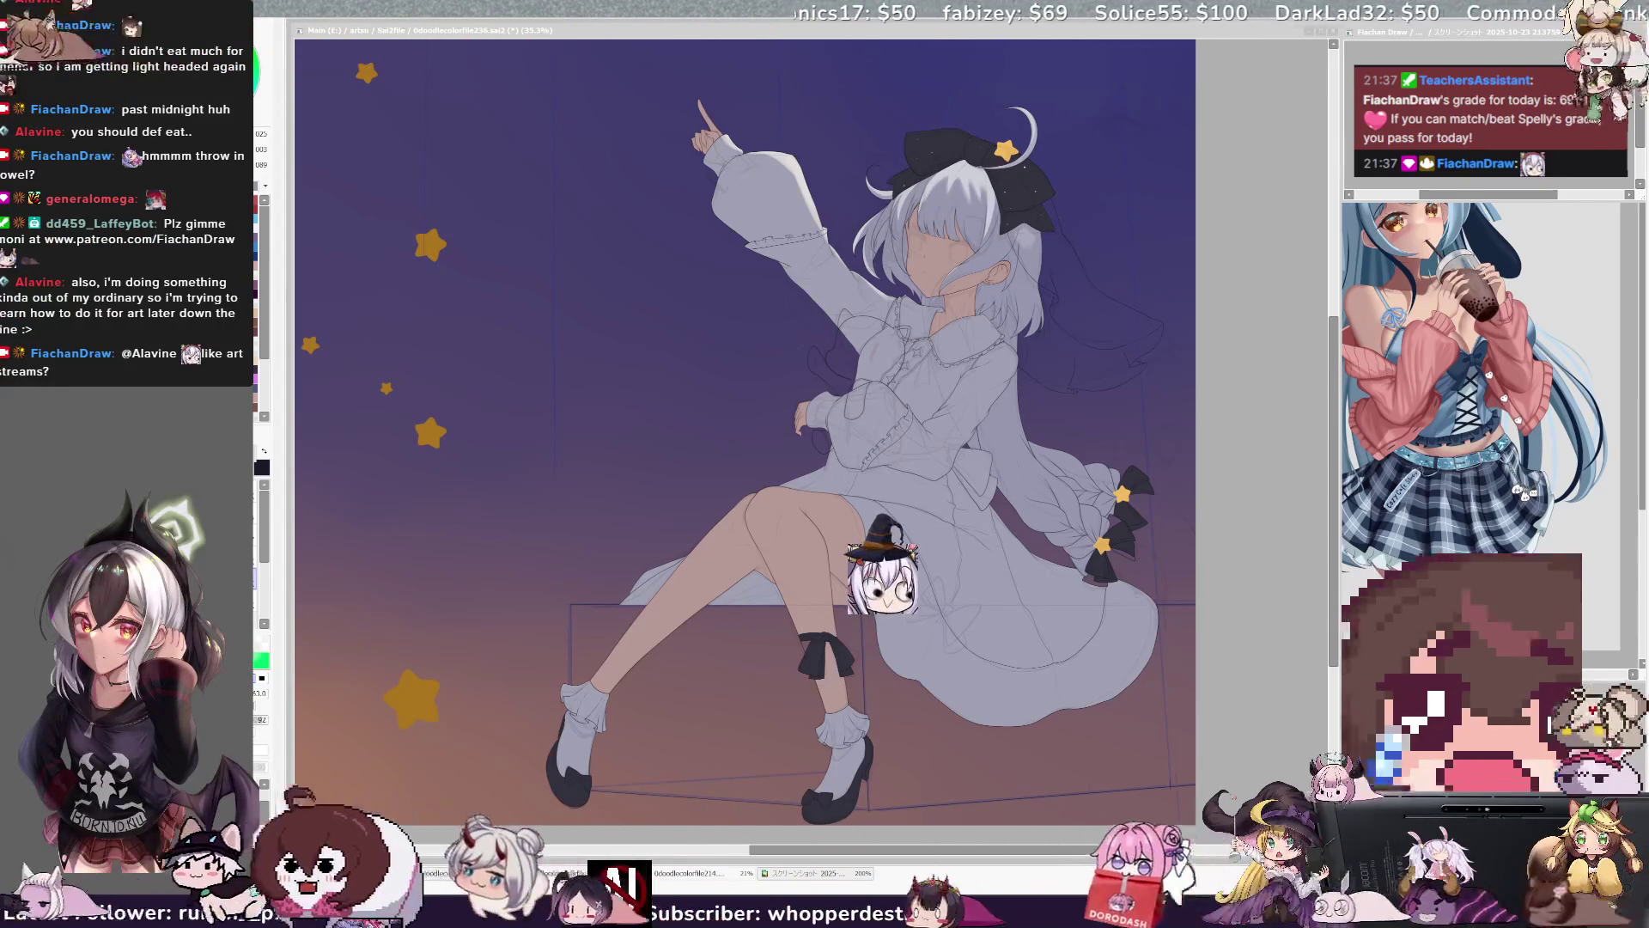
pyautogui.hotkey('ctrl', '-')
pyautogui.hotkey('ctrl', '-')
pyautogui.hotkey('ctrl', '-')
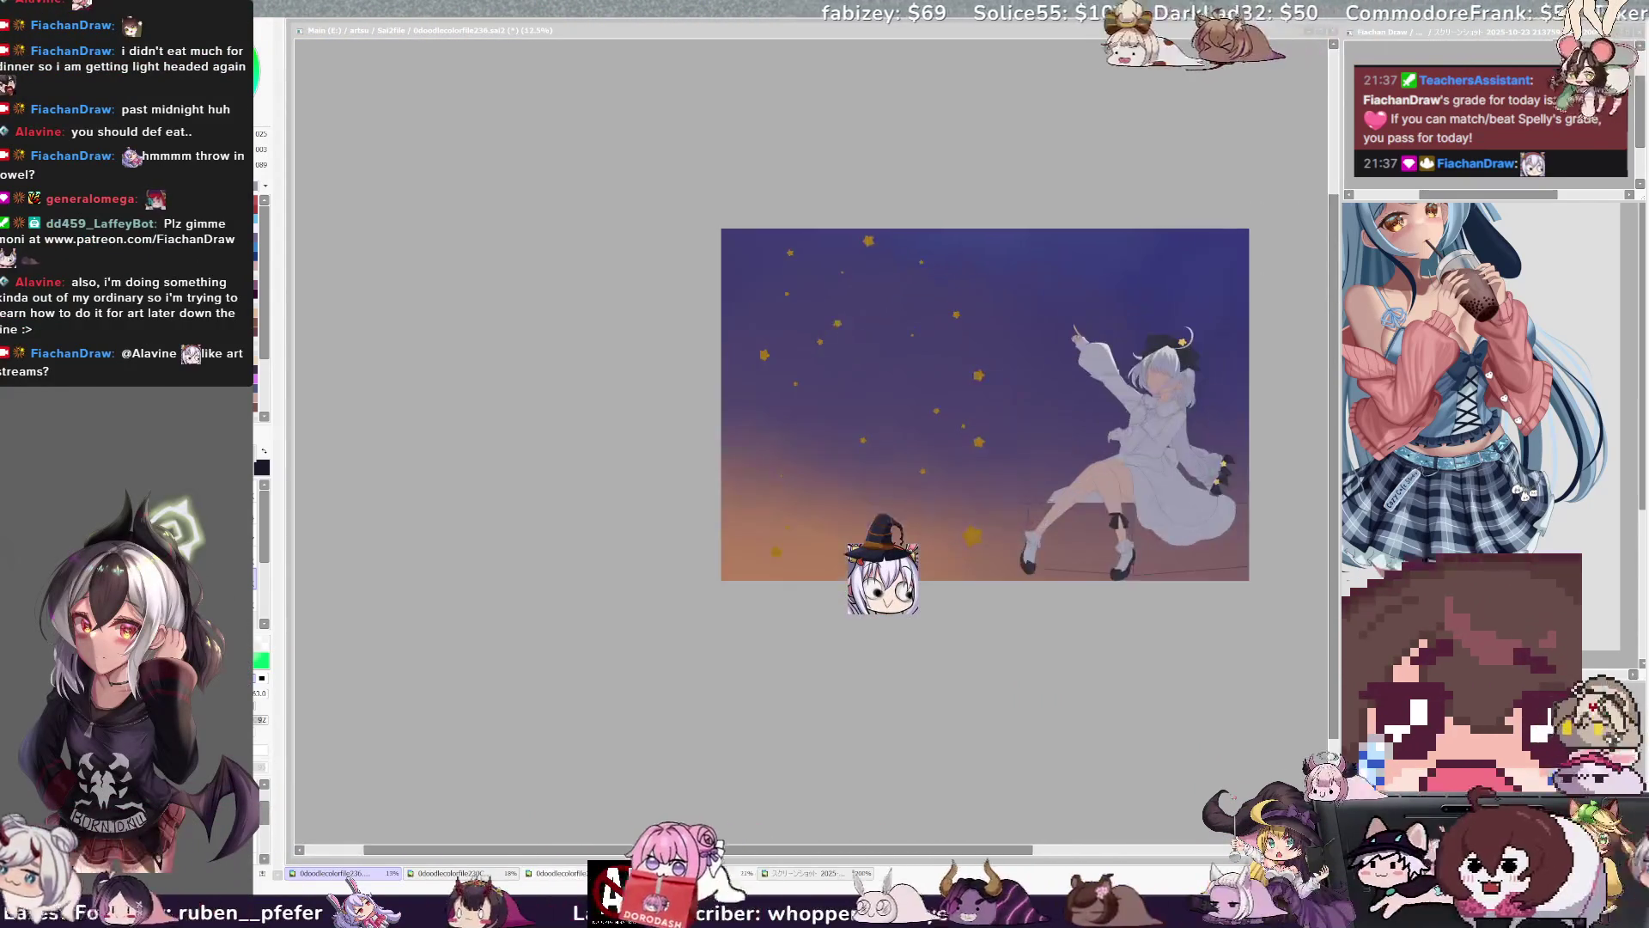
pyautogui.hotkey('ctrl', '+')
pyautogui.hotkey('ctrl', '+')
pyautogui.hotkey('ctrl', '+')
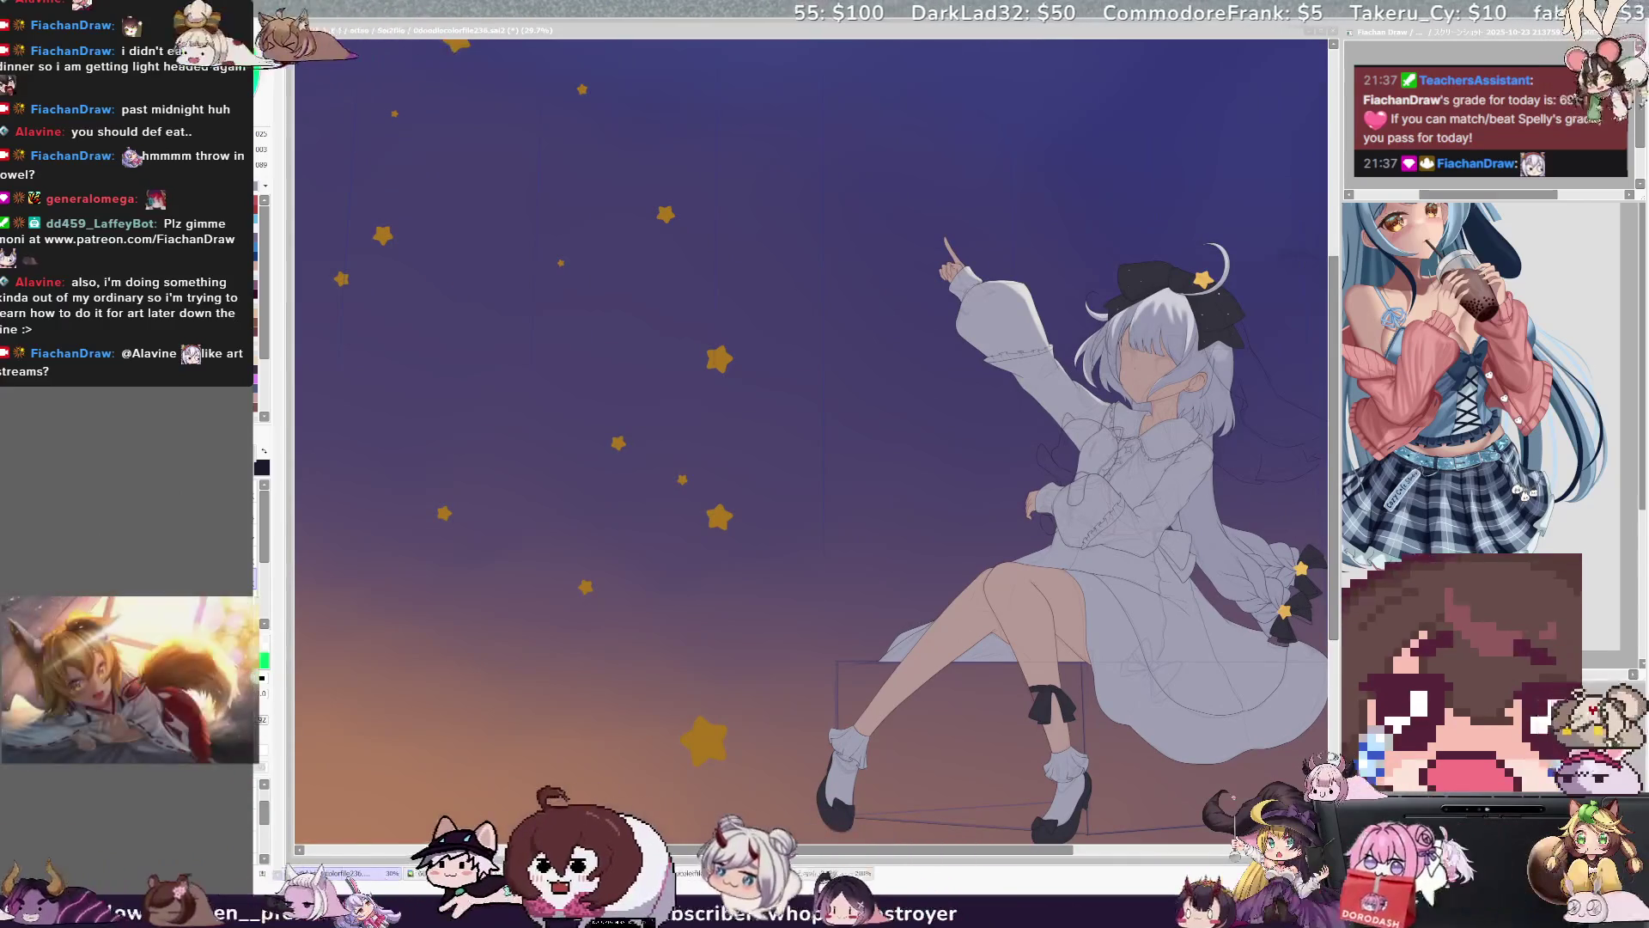
pyautogui.hotkey('alt', 'Tab')
pyautogui.moveTo(1450, 30); pyautogui.dragTo(1443, 122)
pyautogui.scroll(4, 1410, 254)
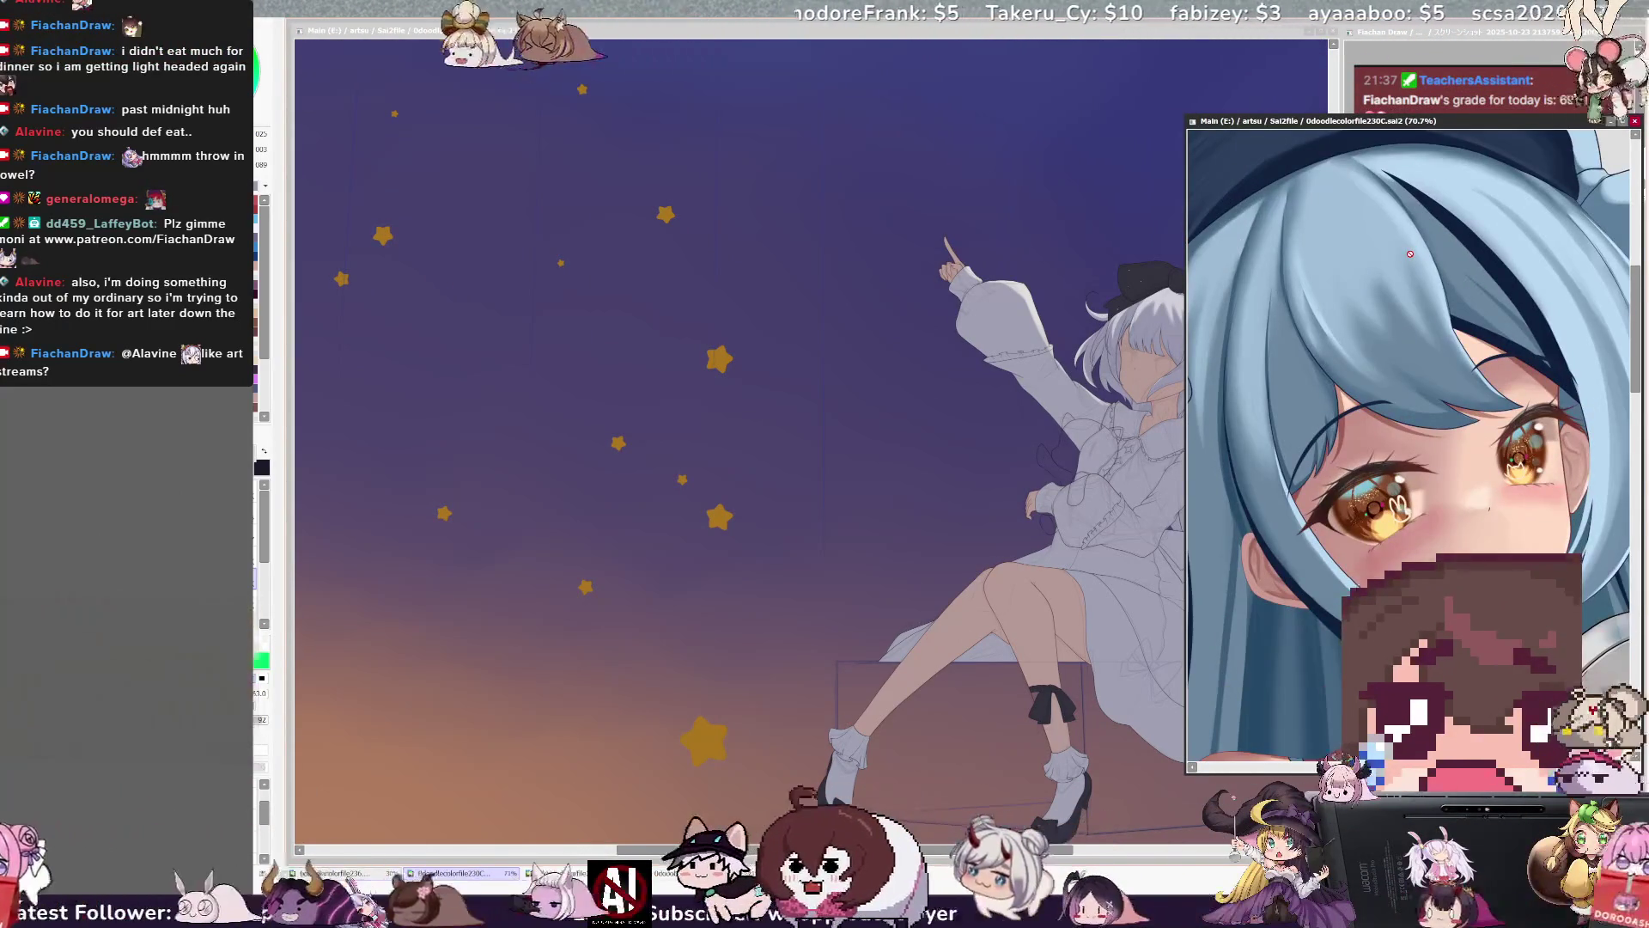
pyautogui.scroll(-3, 1410, 253)
pyautogui.scroll(1, 1457, 279)
pyautogui.scroll(-2, 1457, 279)
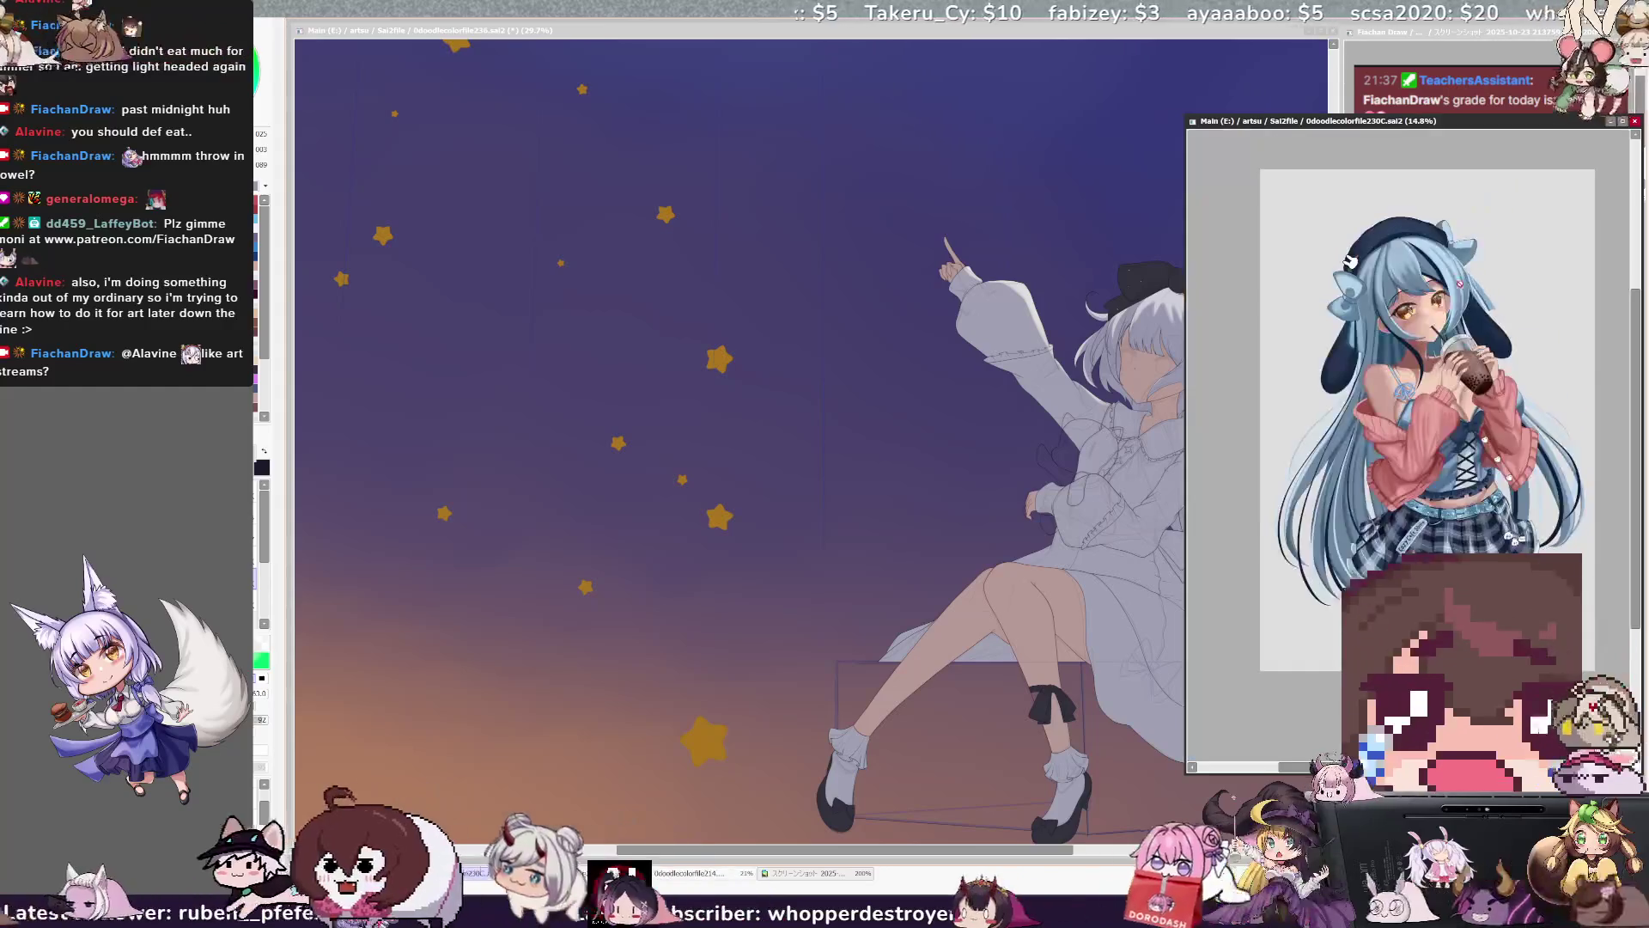
pyautogui.scroll(1, 1435, 301)
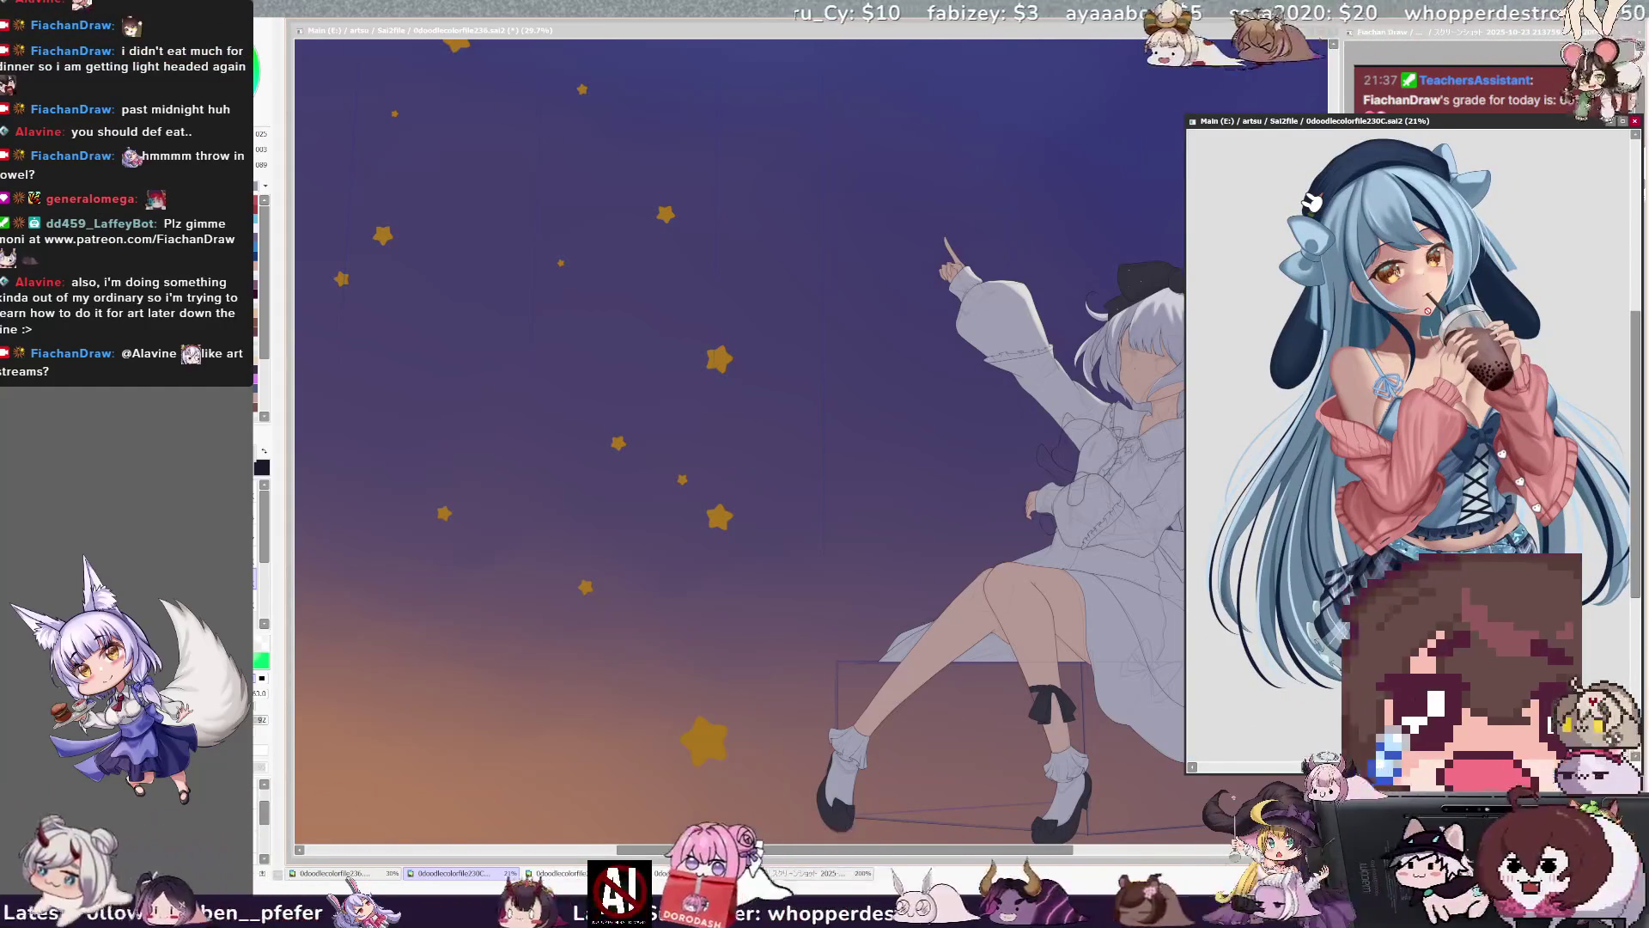
pyautogui.scroll(3, 1535, 440)
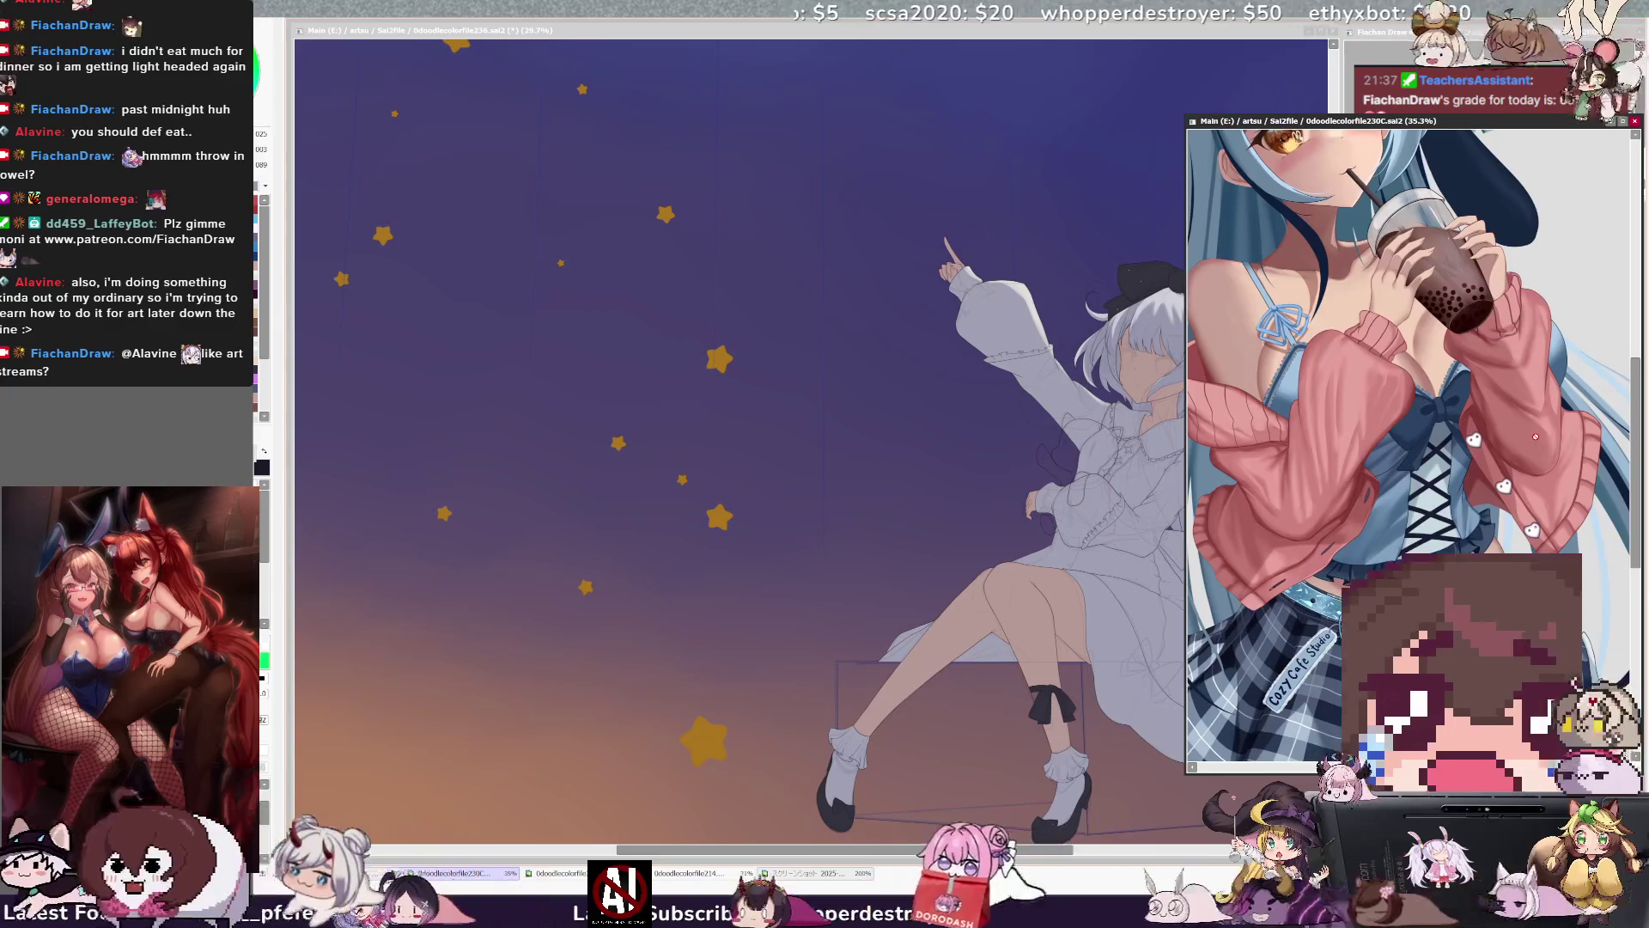
pyautogui.scroll(-2, 1536, 437)
pyautogui.scroll(1, 1533, 433)
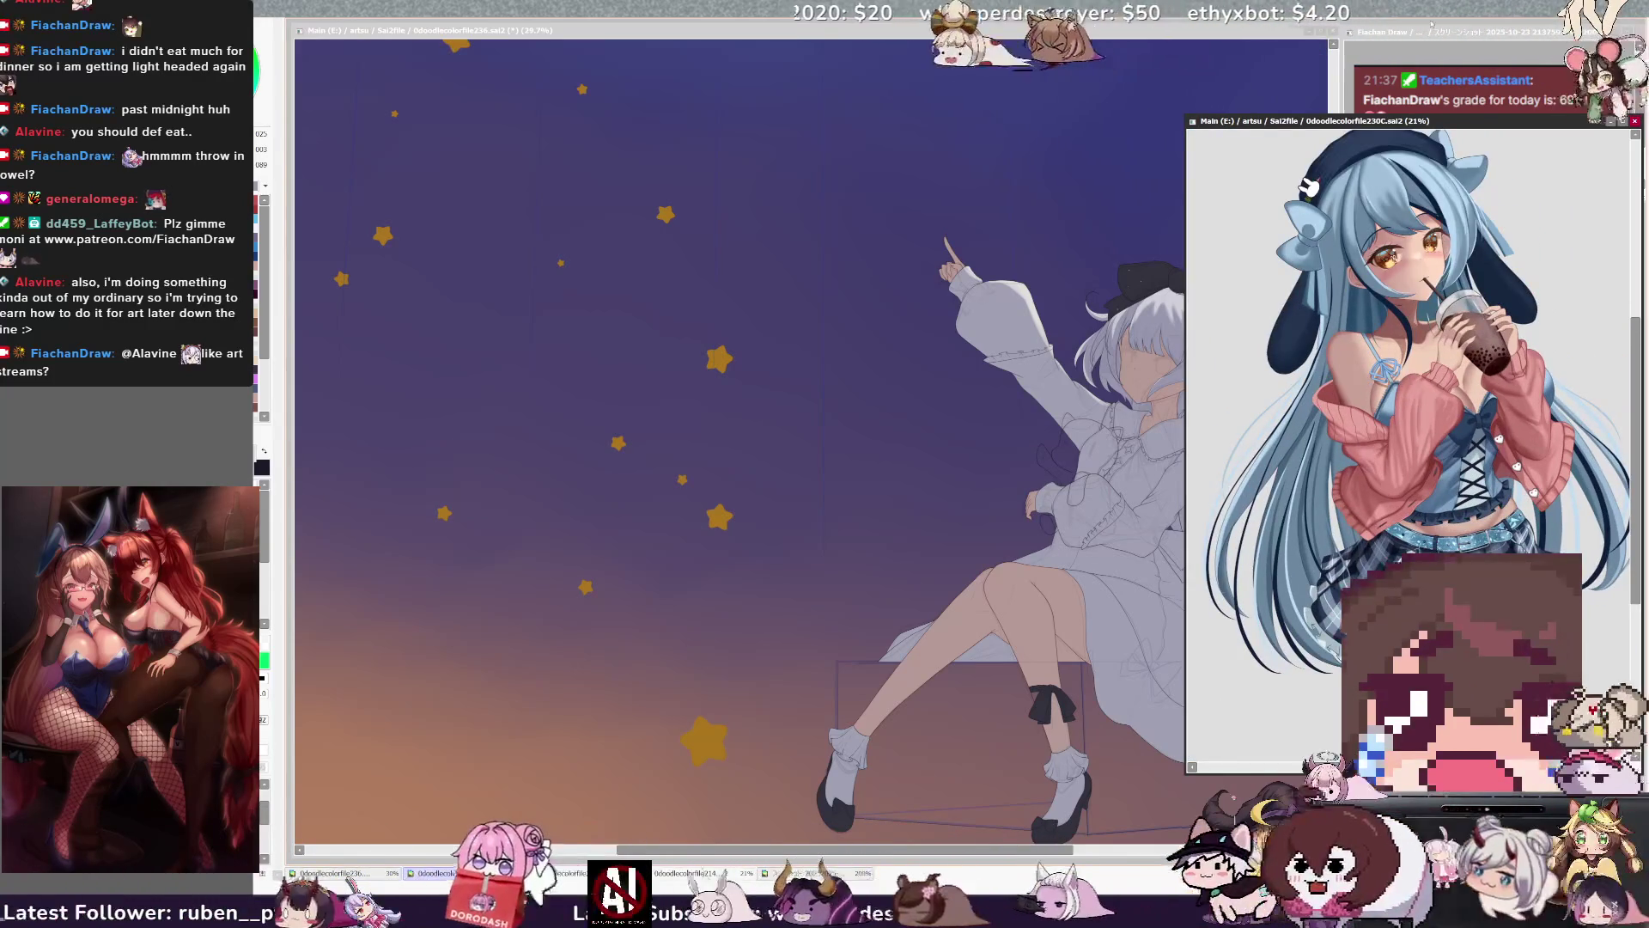
pyautogui.moveTo(1431, 24)
pyautogui.mouseDown()
pyautogui.moveTo(444, 176)
pyautogui.moveTo(536, 190)
pyautogui.moveTo(538, 174)
pyautogui.mouseUp()
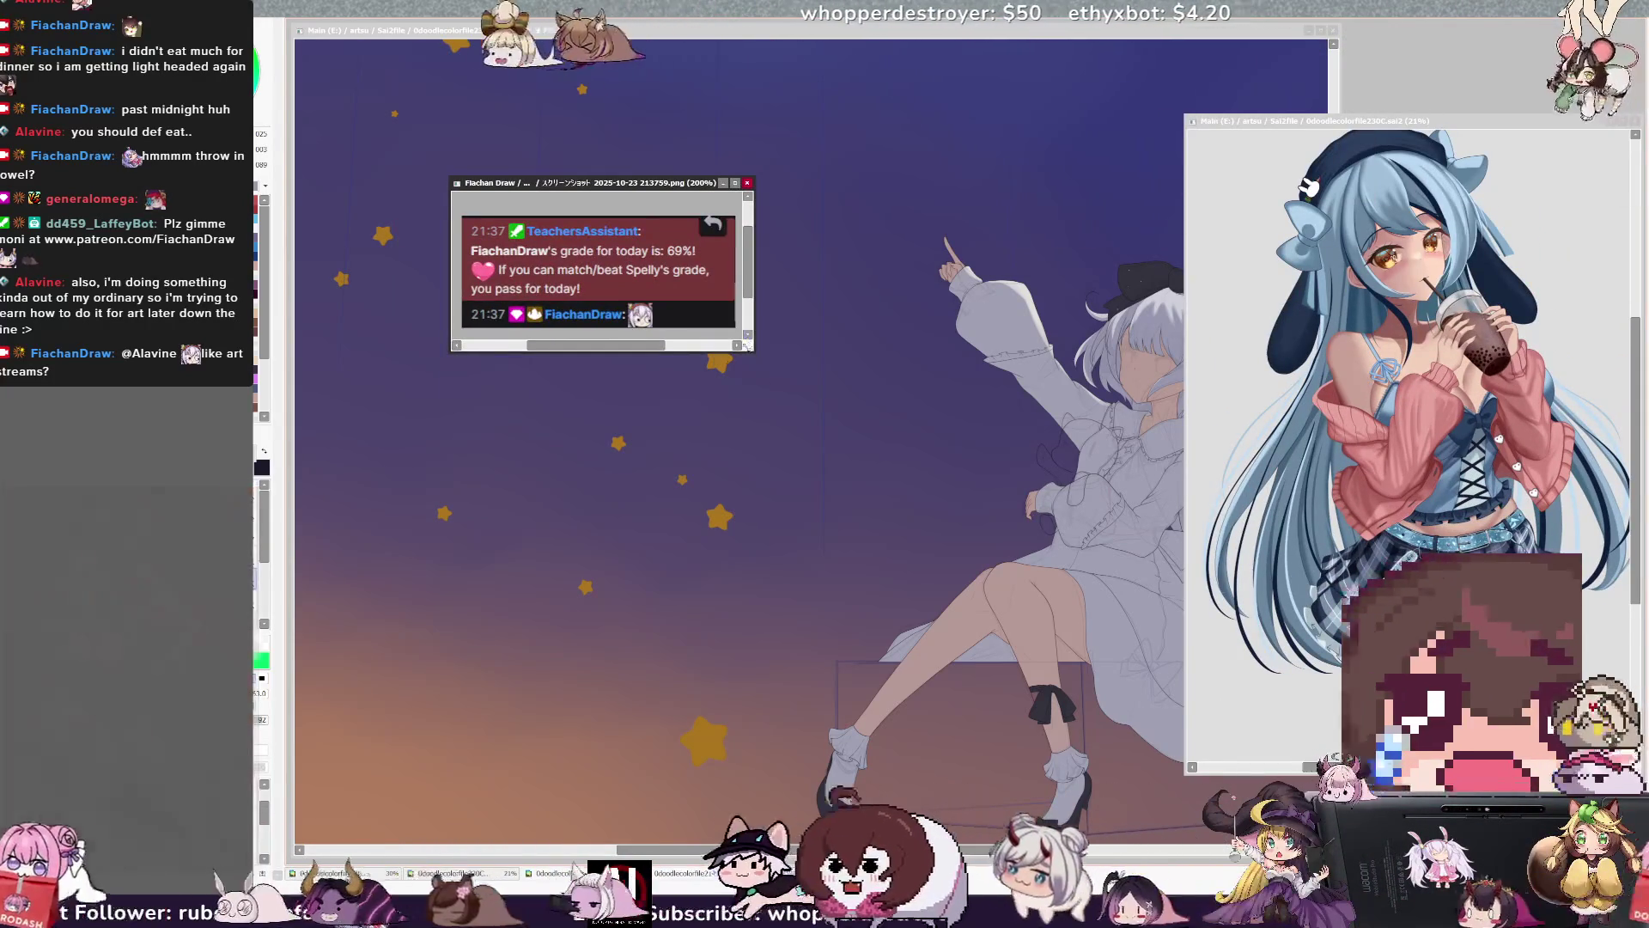
# Enlarge the chat screenshot viewer and zoom it to 475% to read it.
pyautogui.moveTo(750, 349); pyautogui.dragTo(1293, 711)
pyautogui.scroll(4, 711, 361)
pyautogui.scroll(-1, 712, 360)
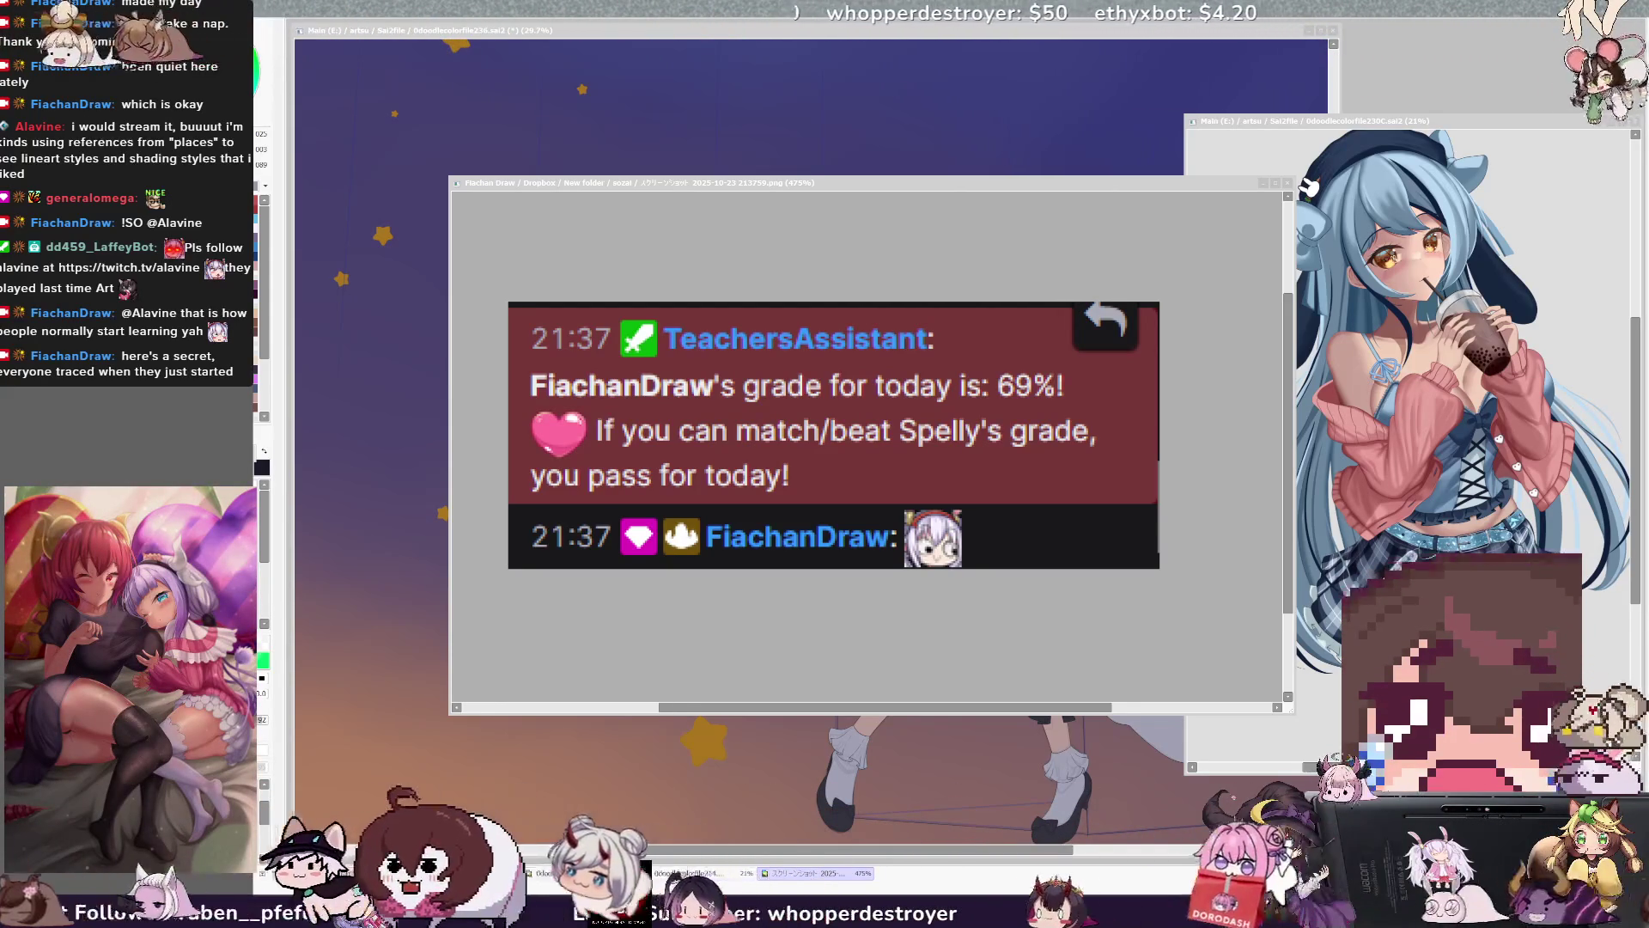
pyautogui.scroll(-1, 1019, 384)
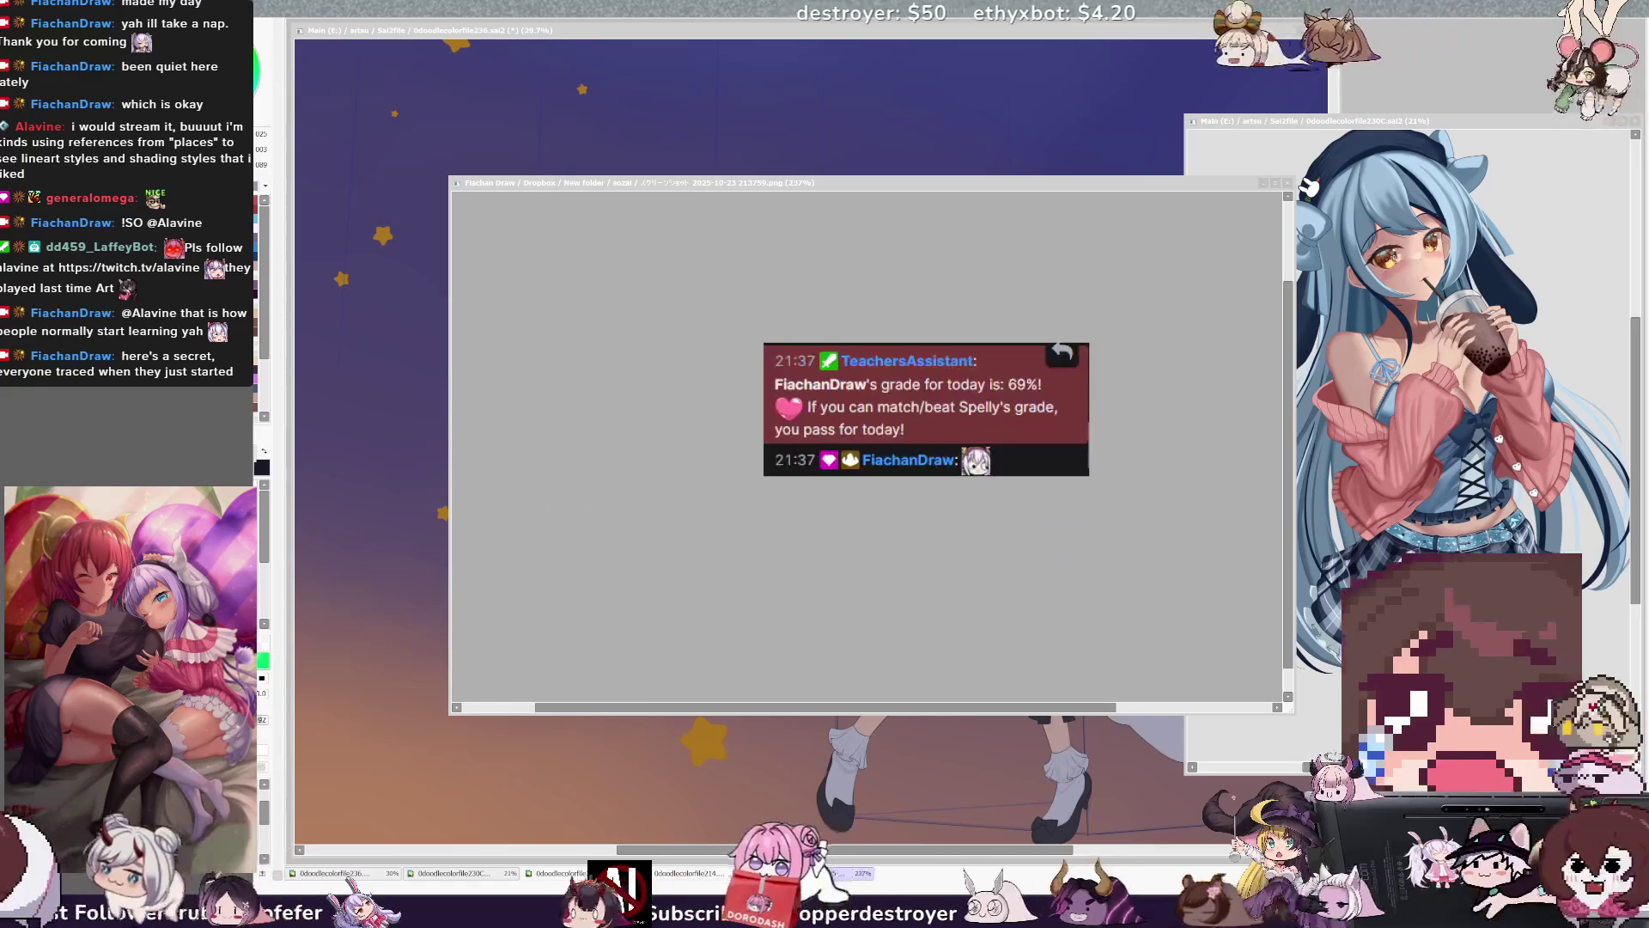
# Shrink the screenshot viewer, move the reference view higher, and bring the main canvas forward.
pyautogui.moveTo(1294, 177)
pyautogui.mouseDown()
pyautogui.moveTo(884, 398)
pyautogui.moveTo(868, 449)
pyautogui.mouseUp()
pyautogui.moveTo(1372, 120); pyautogui.dragTo(1376, 32)
pyautogui.click(1076, 38)
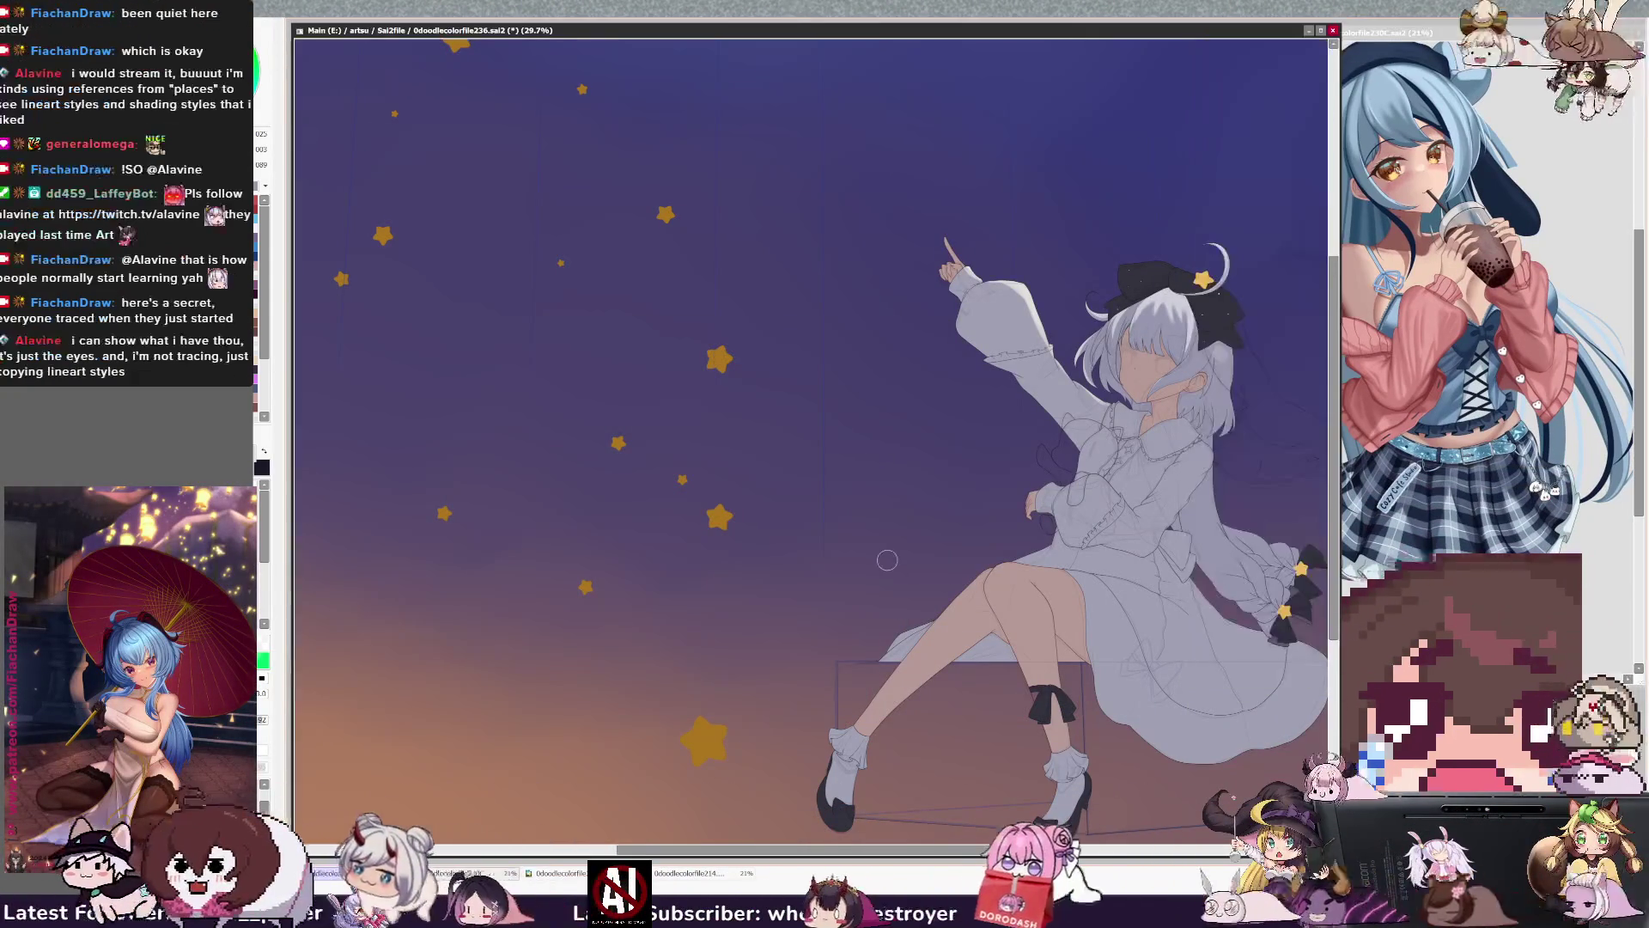
pyautogui.scroll(-2, 902, 606)
pyautogui.scroll(2, 902, 606)
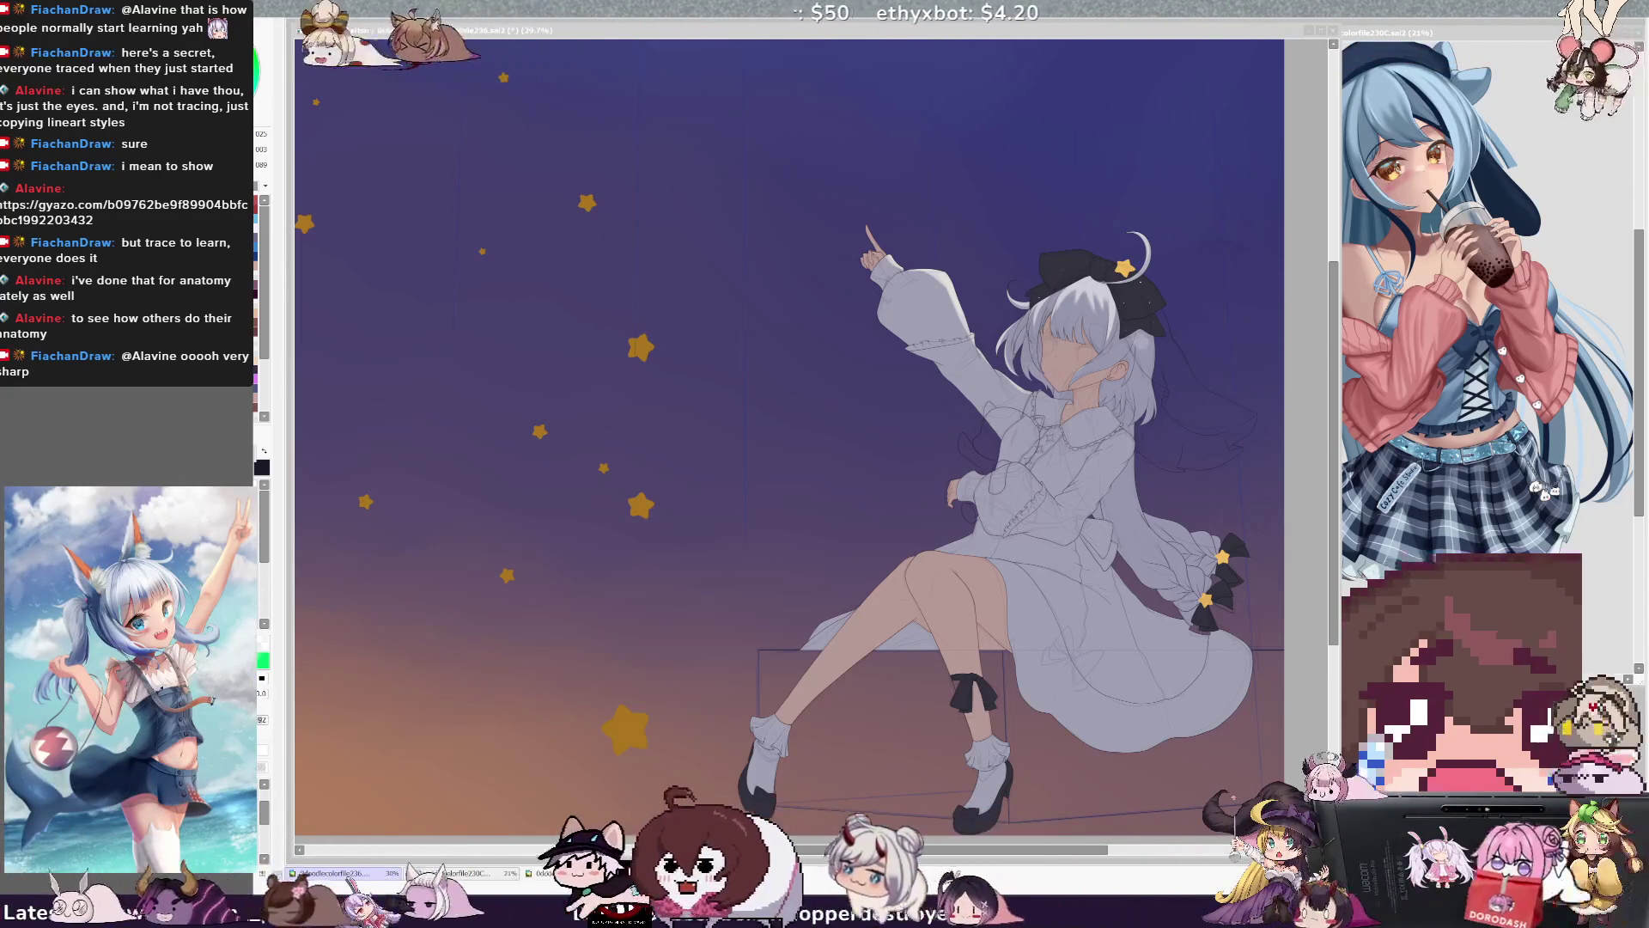
# Activate the main canvas and zoom out to 25% to show the whole illustration.
pyautogui.click(723, 33)
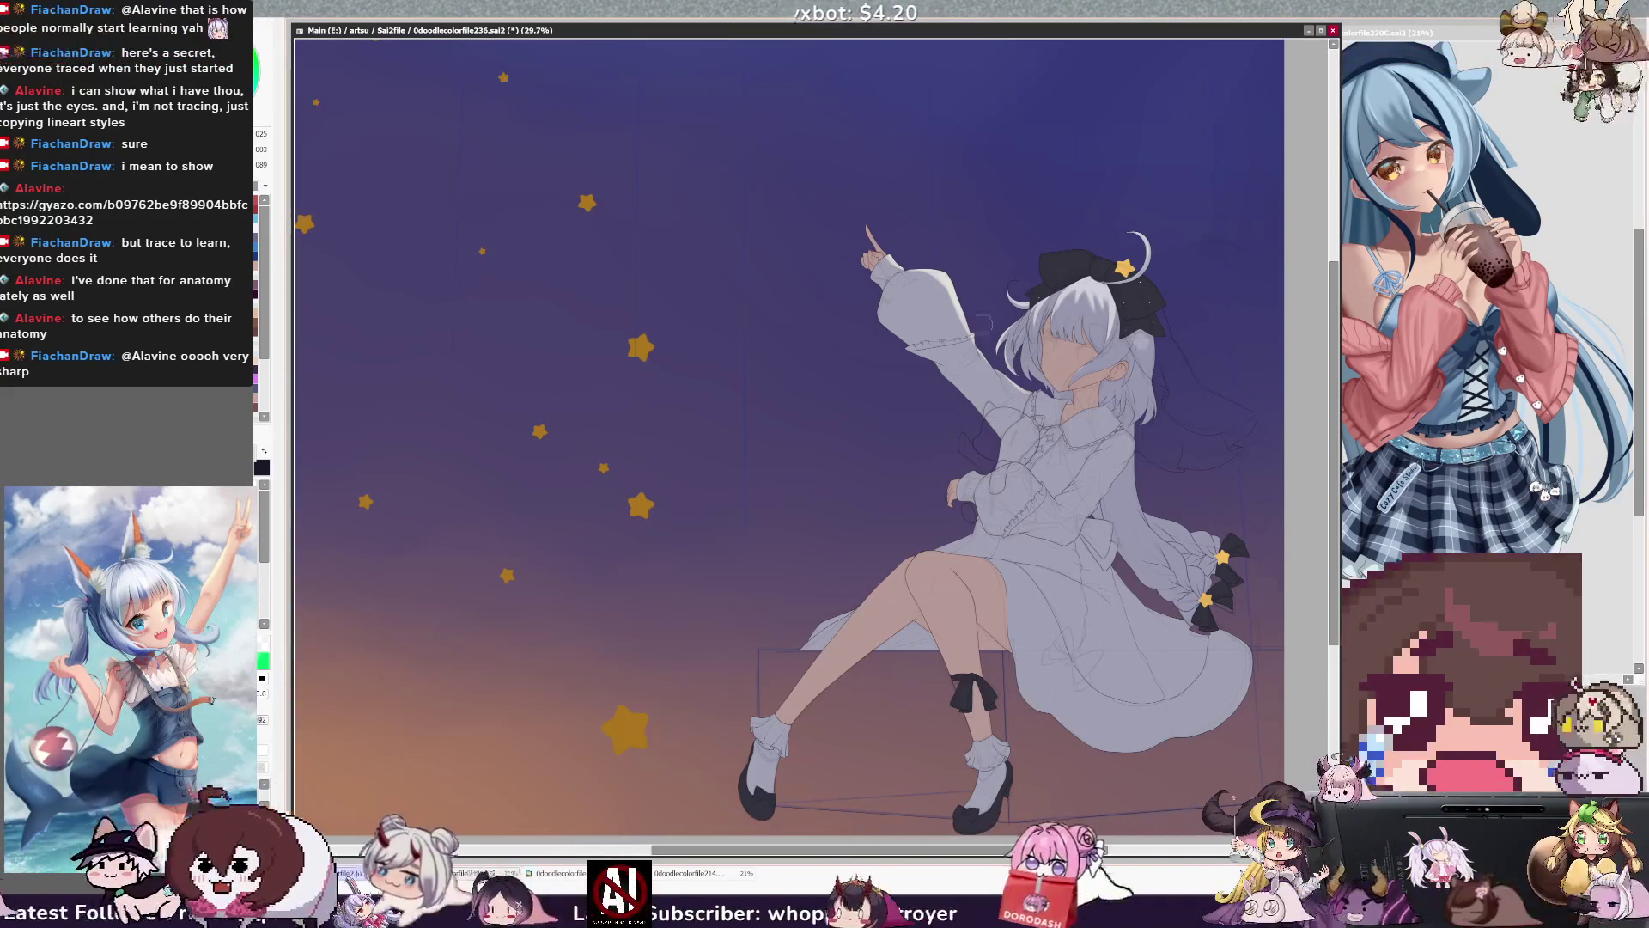
pyautogui.hotkey('ctrl', '-')
pyautogui.hotkey('ctrl', '+')
pyautogui.hotkey('ctrl', '+')
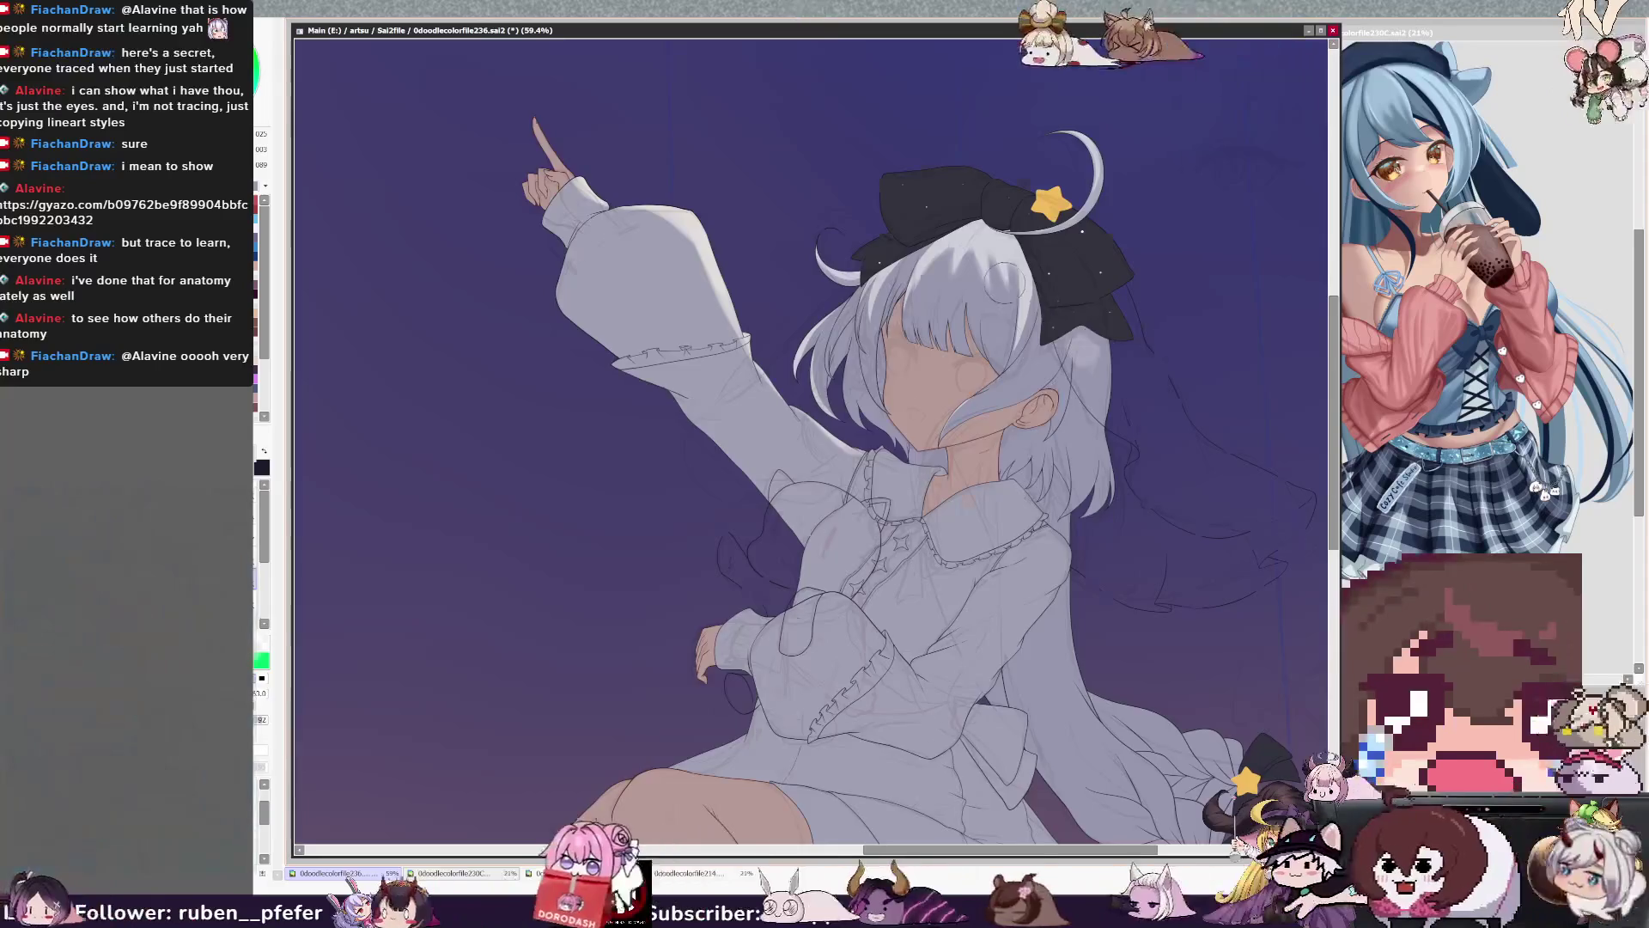
pyautogui.scroll(1, 1001, 282)
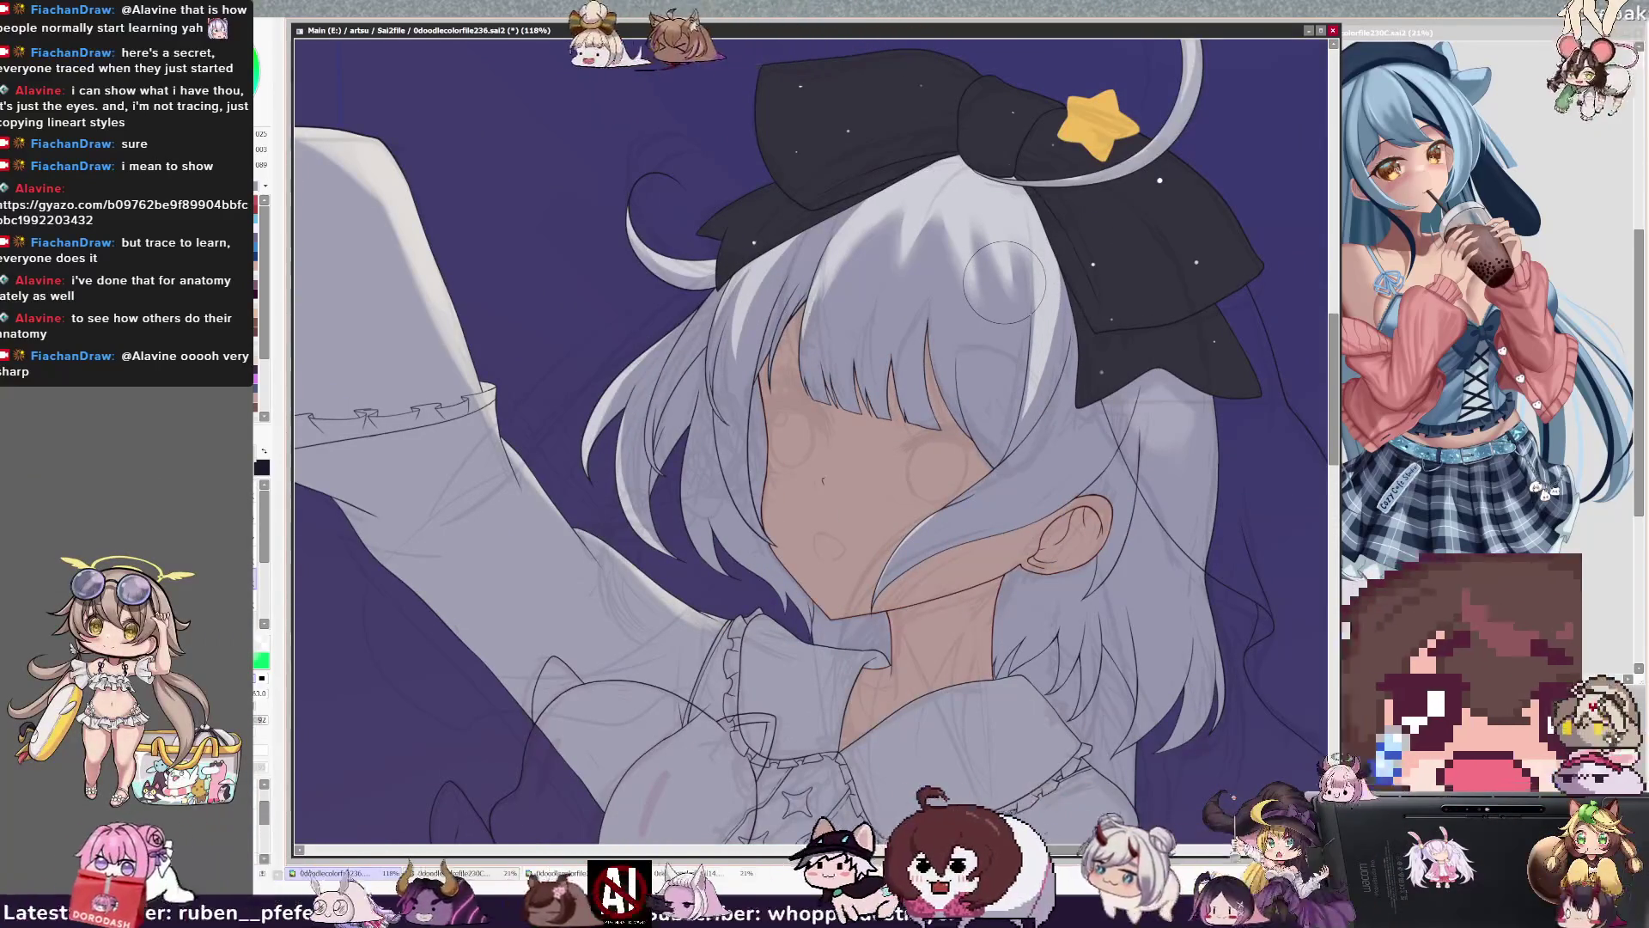
pyautogui.scroll(-1, 1224, 547)
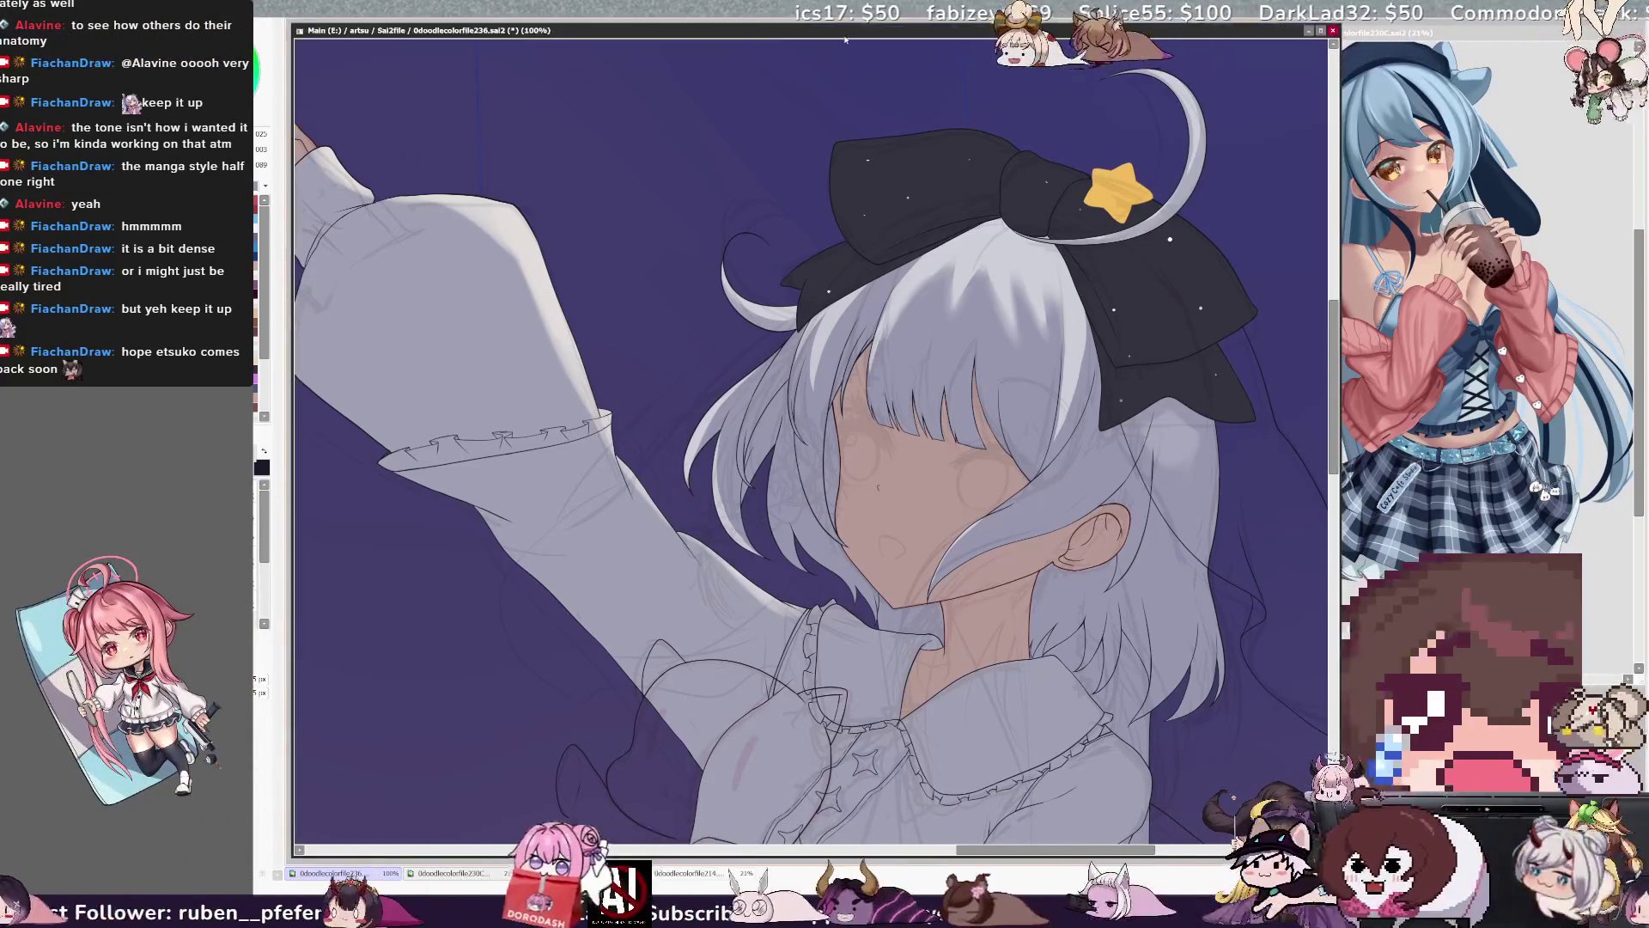
pyautogui.press('-')
pyautogui.press('-')
pyautogui.press('-')
pyautogui.press('+')
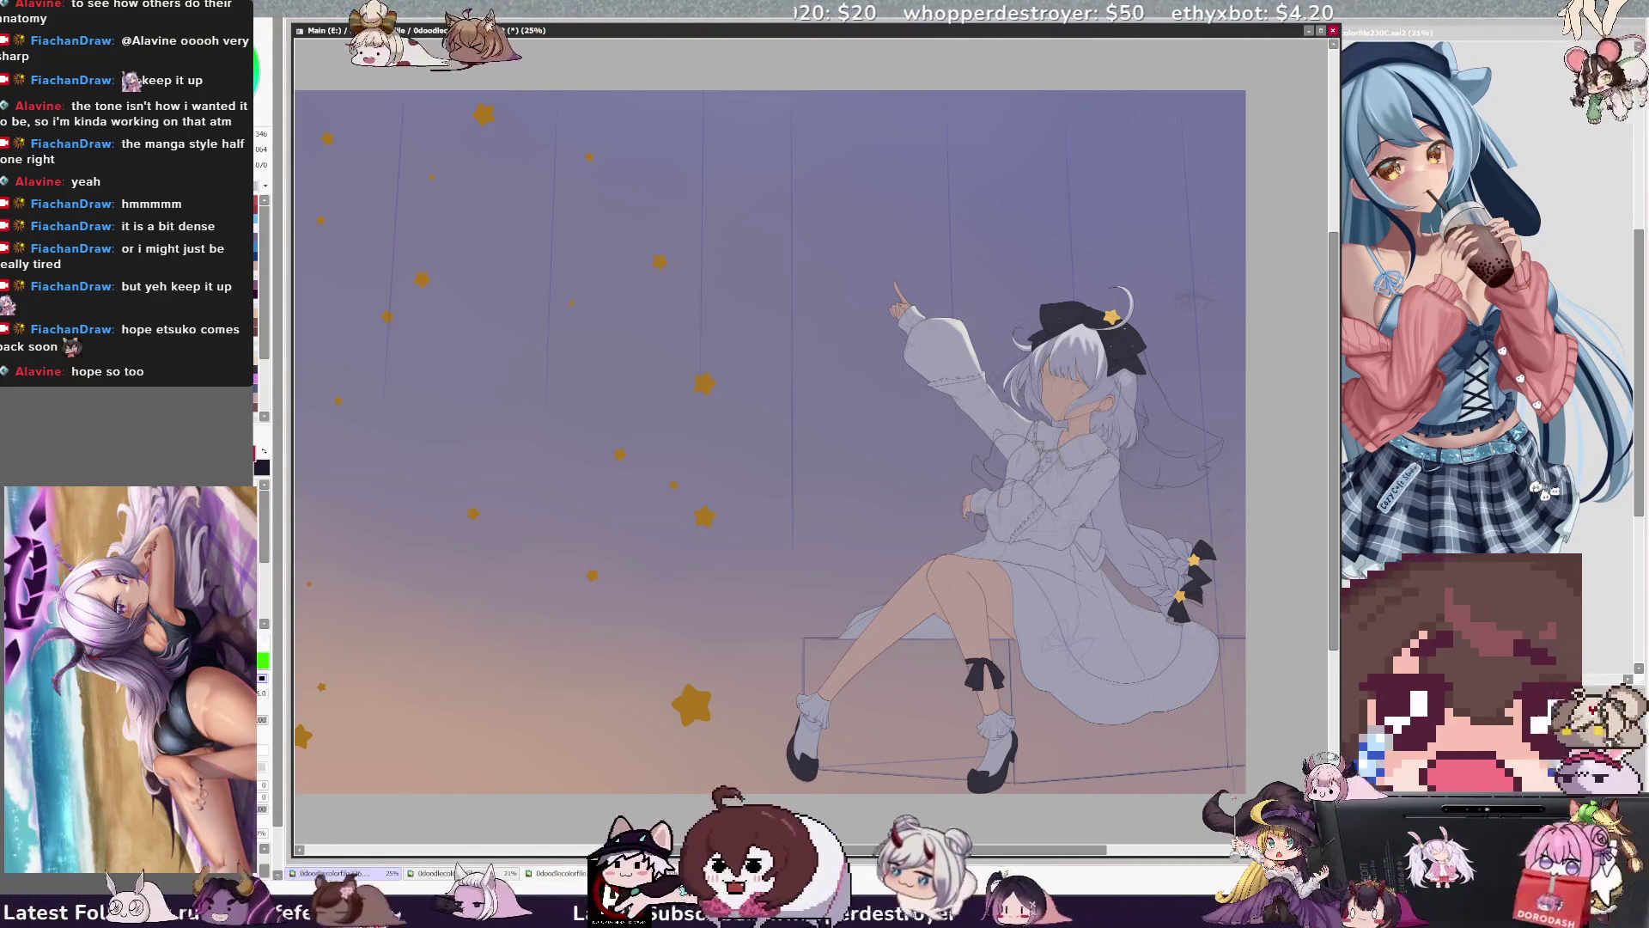
# Write a red 'Nebulae' note in the upper sky, outline it, and circle stars at upper left.
pyautogui.moveTo(507, 162); pyautogui.dragTo(790, 219)
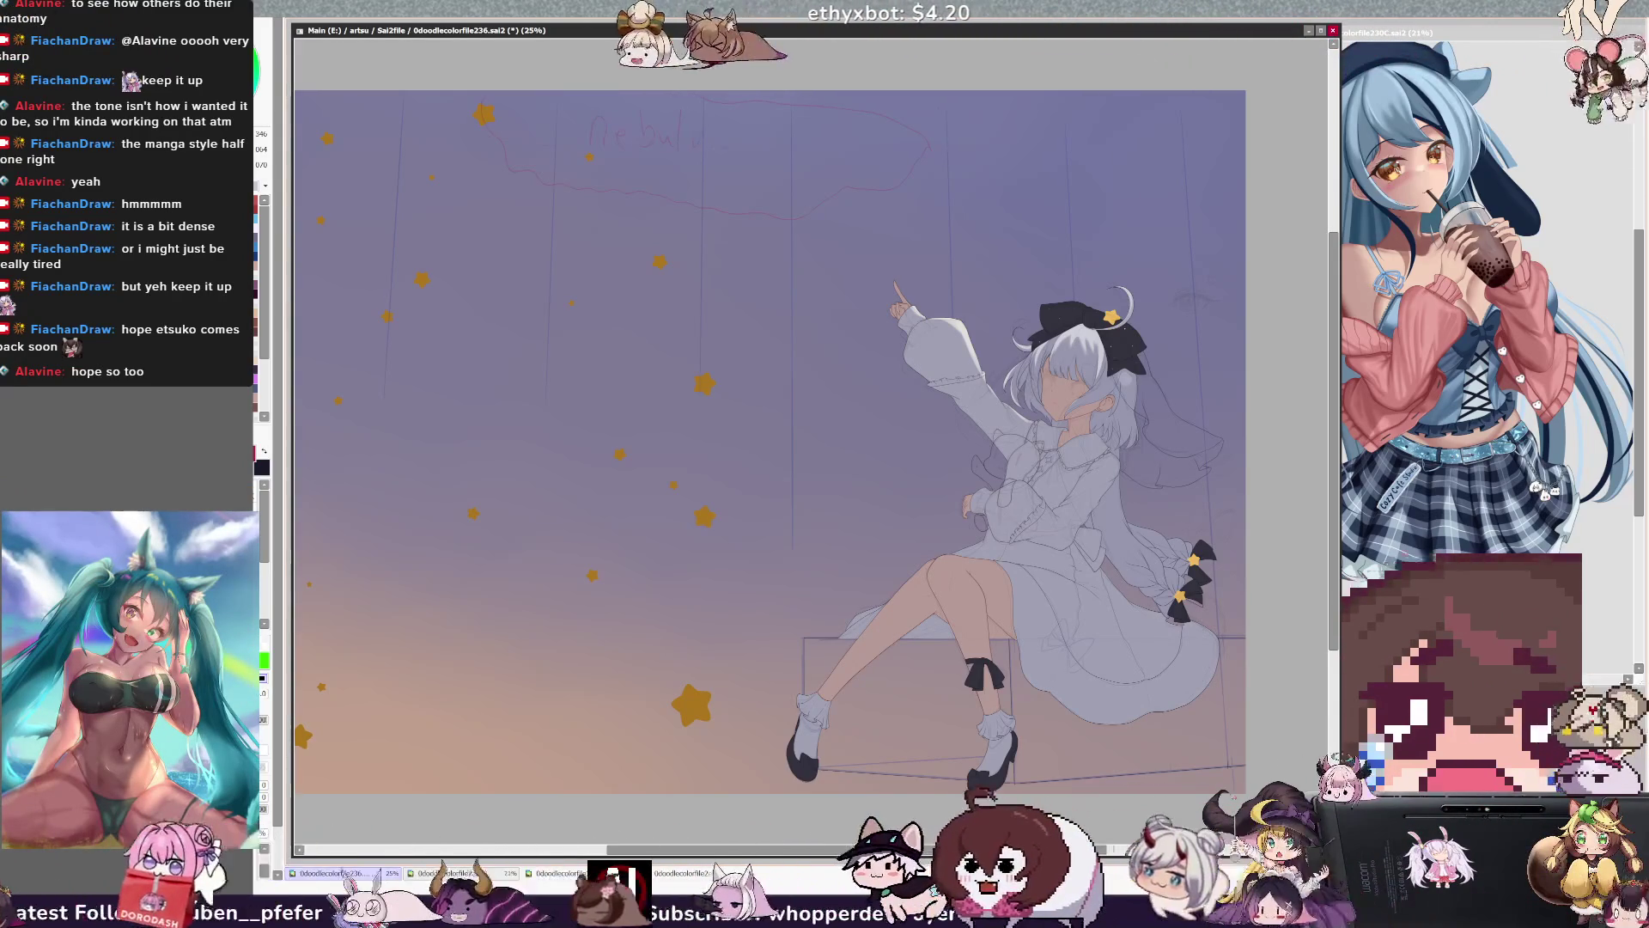
pyautogui.moveTo(714, 137); pyautogui.dragTo(737, 153)
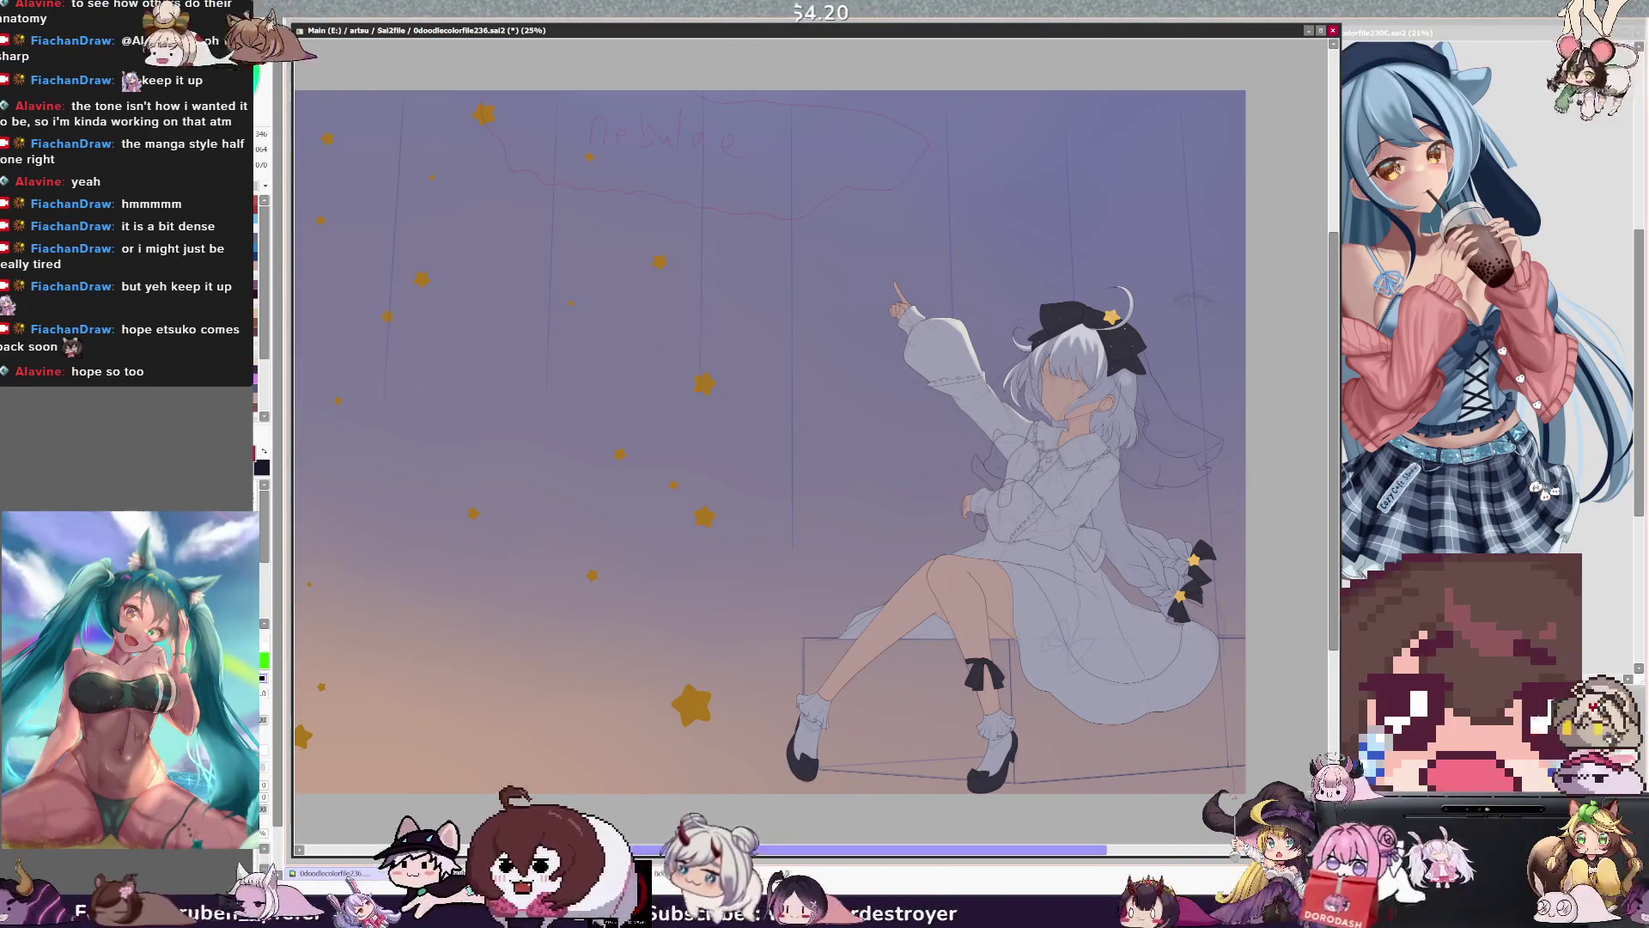
pyautogui.moveTo(688, 430); pyautogui.dragTo(848, 429)
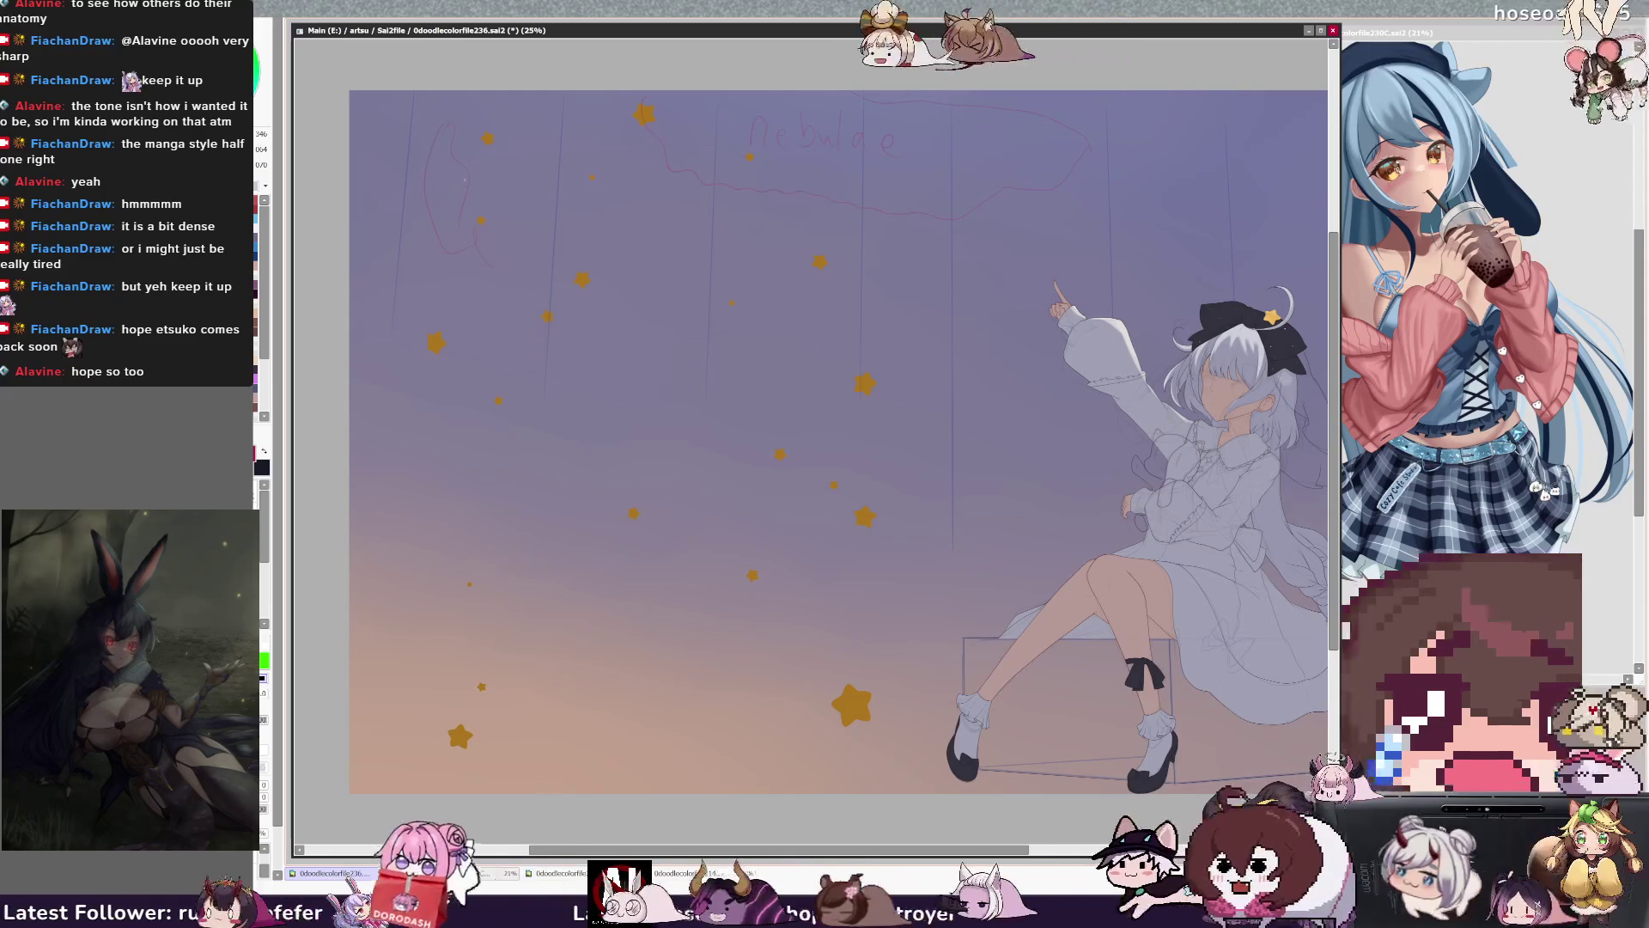
pyautogui.moveTo(565, 368); pyautogui.dragTo(614, 368)
pyautogui.moveTo(520, 311); pyautogui.dragTo(631, 368)
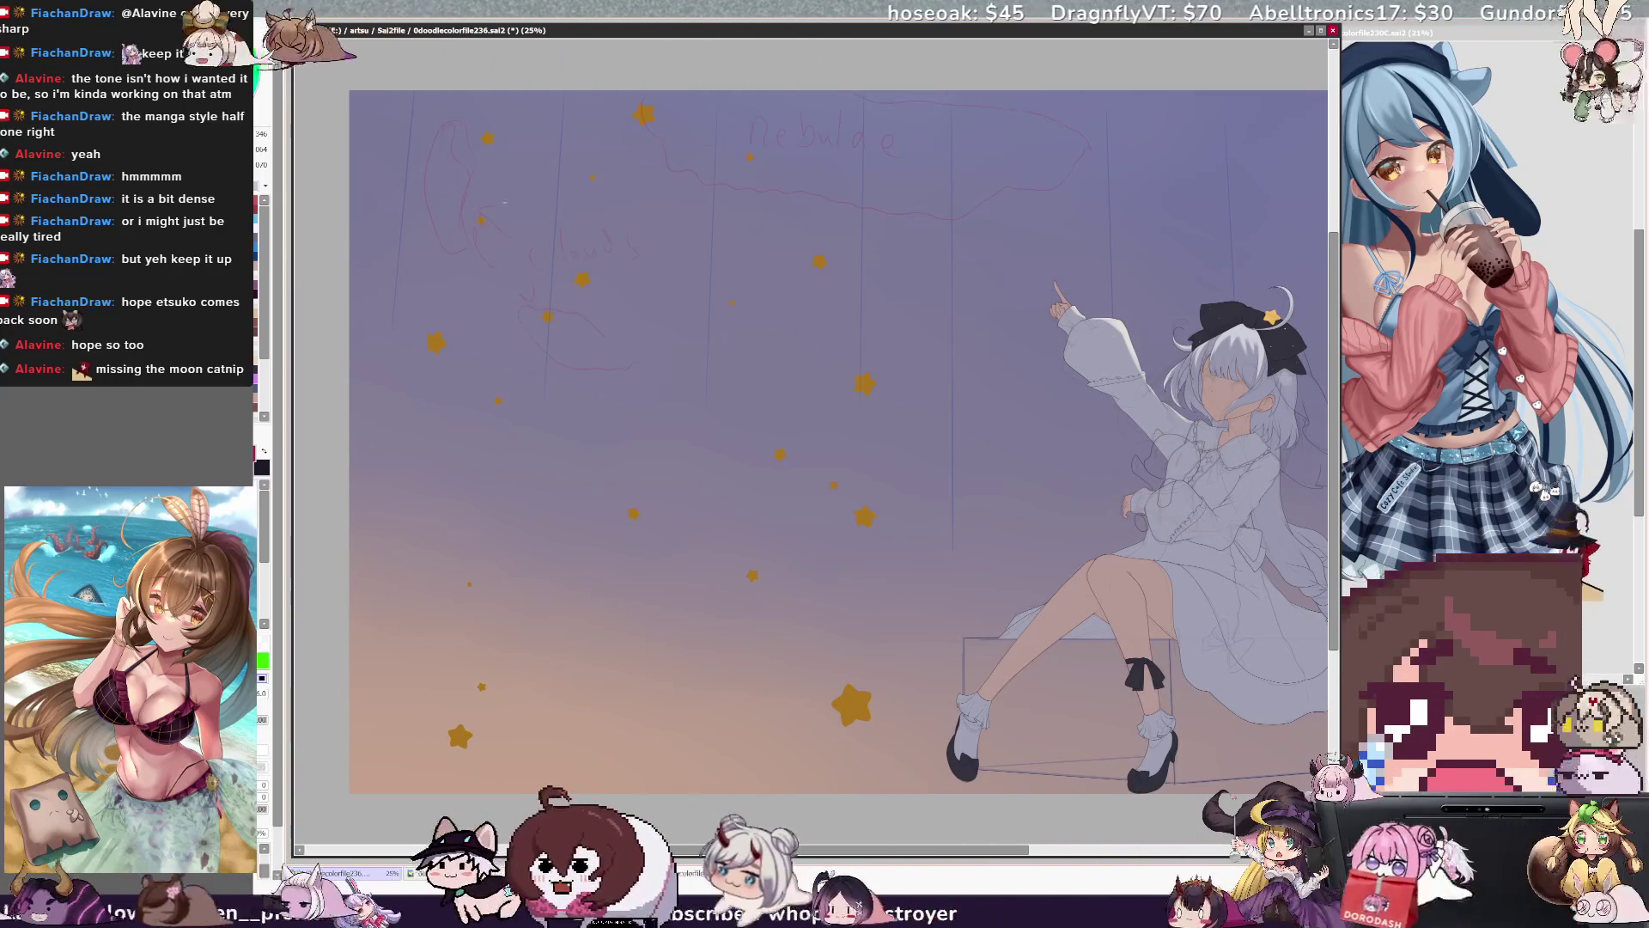
pyautogui.moveTo(1018, 851)
pyautogui.mouseDown()
pyautogui.moveTo(1125, 850)
pyautogui.moveTo(1055, 851)
pyautogui.mouseUp()
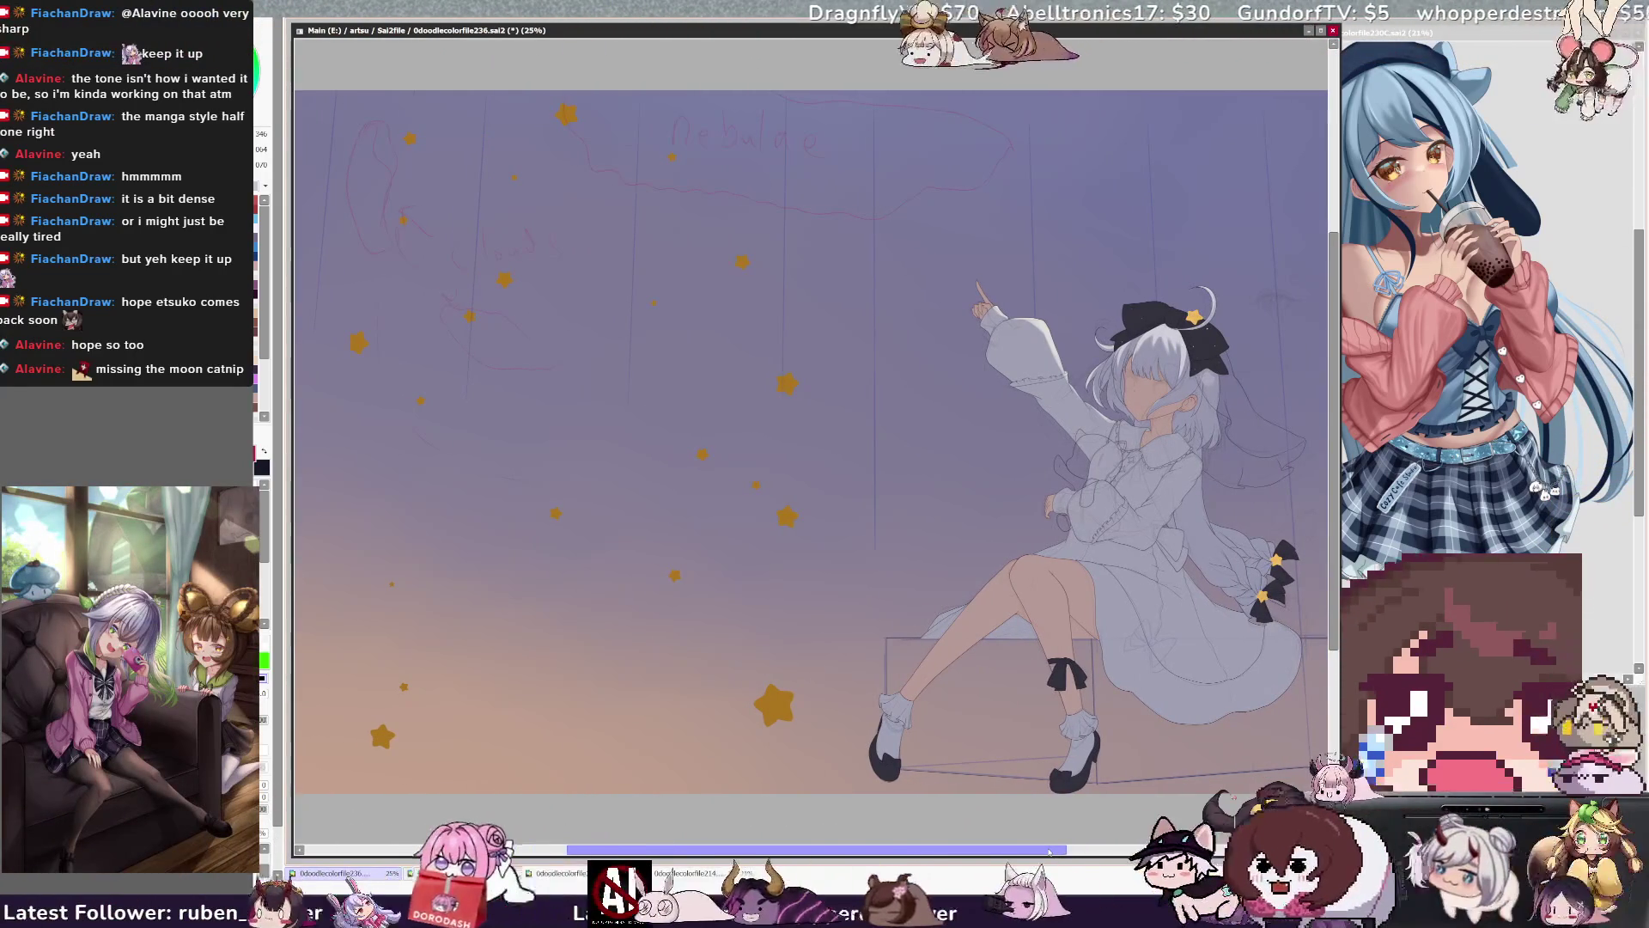